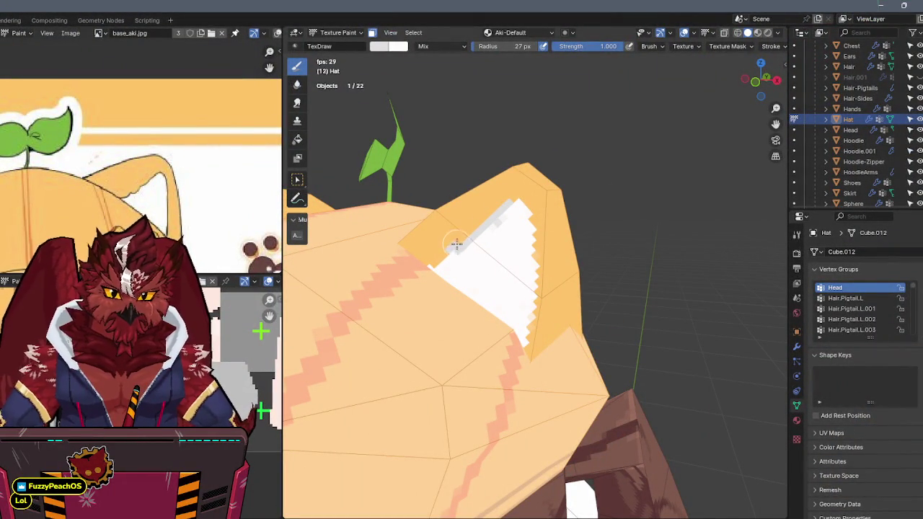
# Orbit around the hat to inspect the cat ear from outside and its inner patch.
pyautogui.moveTo(450, 250)
pyautogui.mouseDown(button='middle')
pyautogui.moveTo(488, 223)
pyautogui.moveTo(515, 263)
pyautogui.mouseUp(button='middle')
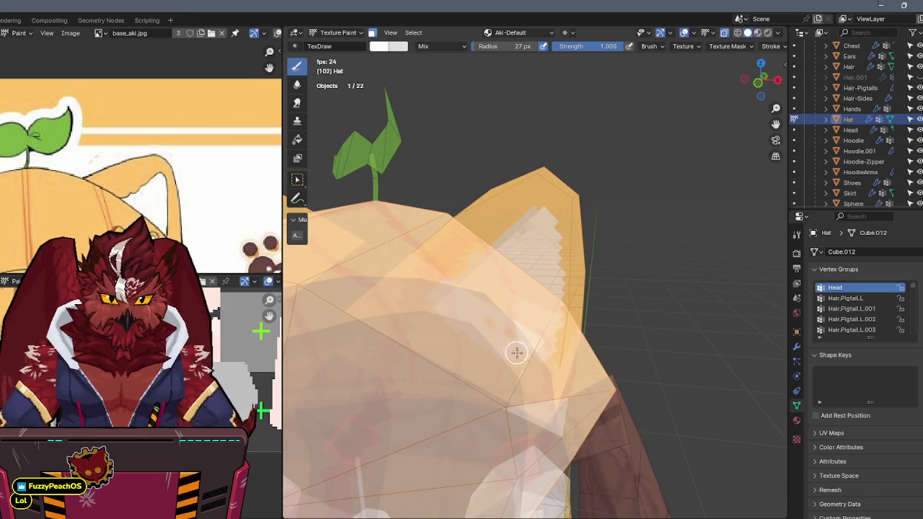
pyautogui.moveTo(517, 339)
pyautogui.mouseDown(button='middle')
pyautogui.moveTo(497, 286)
pyautogui.moveTo(482, 288)
pyautogui.moveTo(506, 250)
pyautogui.mouseUp(button='middle')
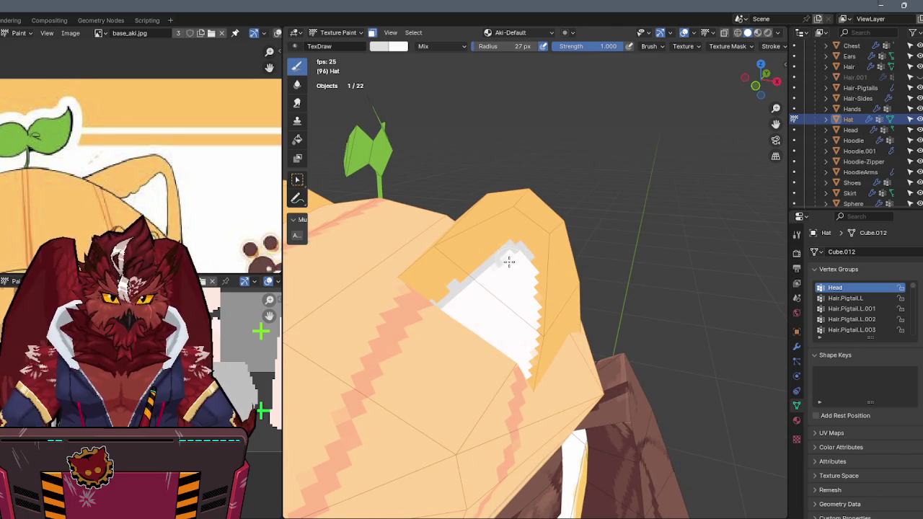
pyautogui.moveTo(503, 268)
pyautogui.mouseDown(button='middle')
pyautogui.moveTo(516, 258)
pyautogui.moveTo(525, 206)
pyautogui.moveTo(515, 233)
pyautogui.moveTo(512, 186)
pyautogui.mouseUp(button='middle')
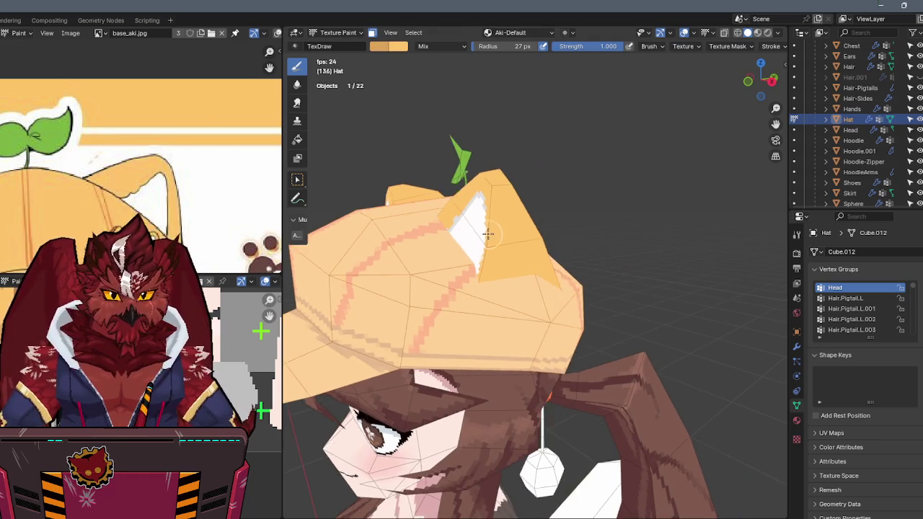
# Scroll the left Image Editor to frame the cat-ear cap in the reference drawing.
pyautogui.scroll(-4, 76, 173)
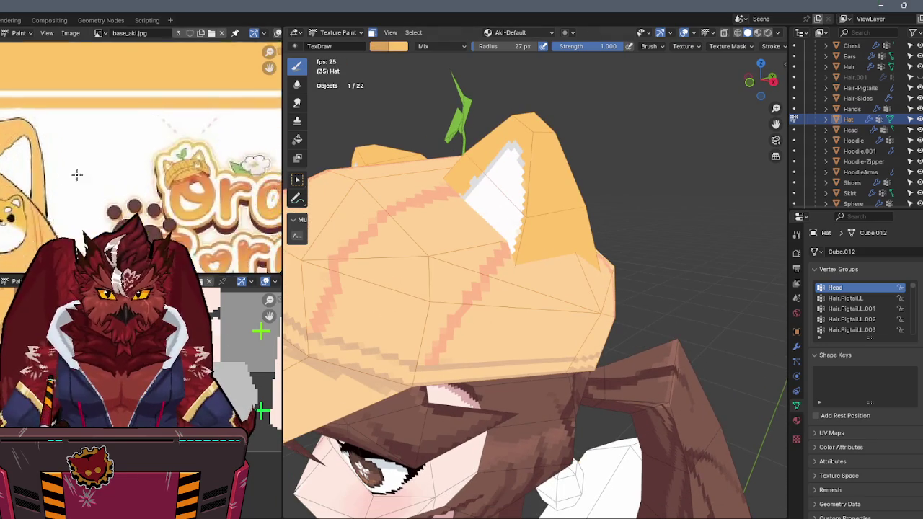
pyautogui.keyDown('ctrl'); pyautogui.hscroll(3, 171, 152); pyautogui.keyUp('ctrl')
pyautogui.keyDown('ctrl'); pyautogui.hscroll(3, 171, 151); pyautogui.keyUp('ctrl')
pyautogui.keyDown('ctrl'); pyautogui.hscroll(3, 172, 152); pyautogui.keyUp('ctrl')
pyautogui.scroll(1, 172, 151)
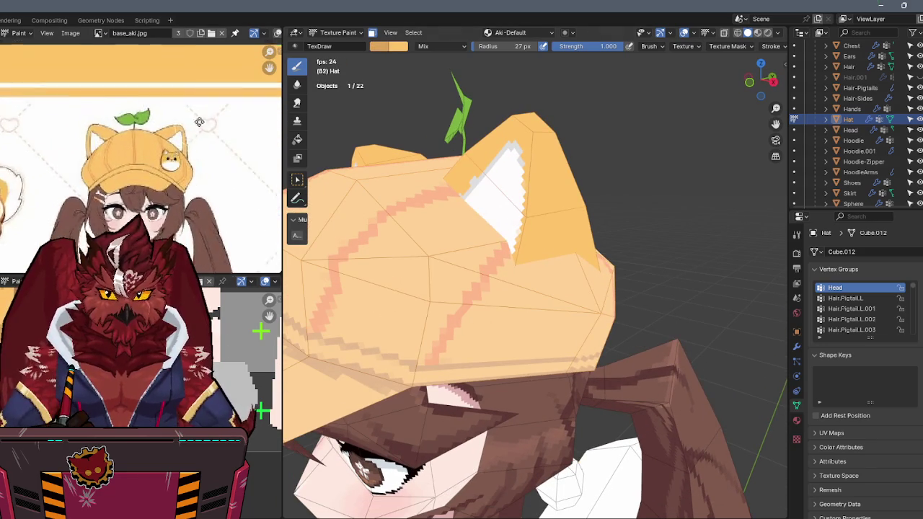
pyautogui.keyDown('shift'); pyautogui.scroll(-3, 182, 115); pyautogui.keyUp('shift')
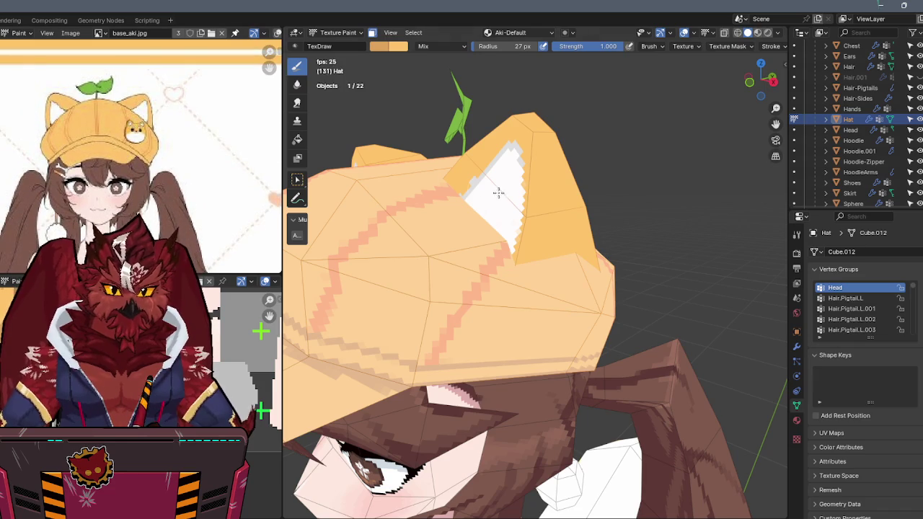
pyautogui.scroll(3, 476, 247)
pyautogui.scroll(3, 521, 223)
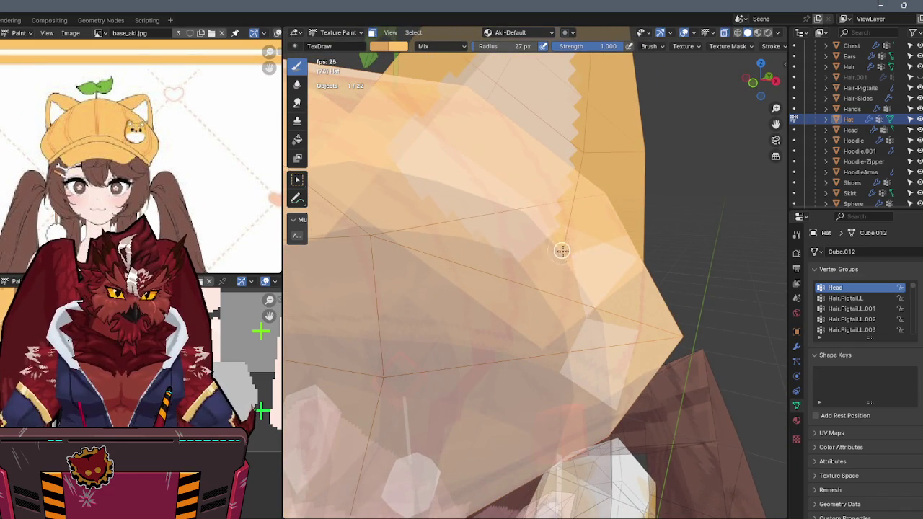
pyautogui.scroll(-2, 561, 250)
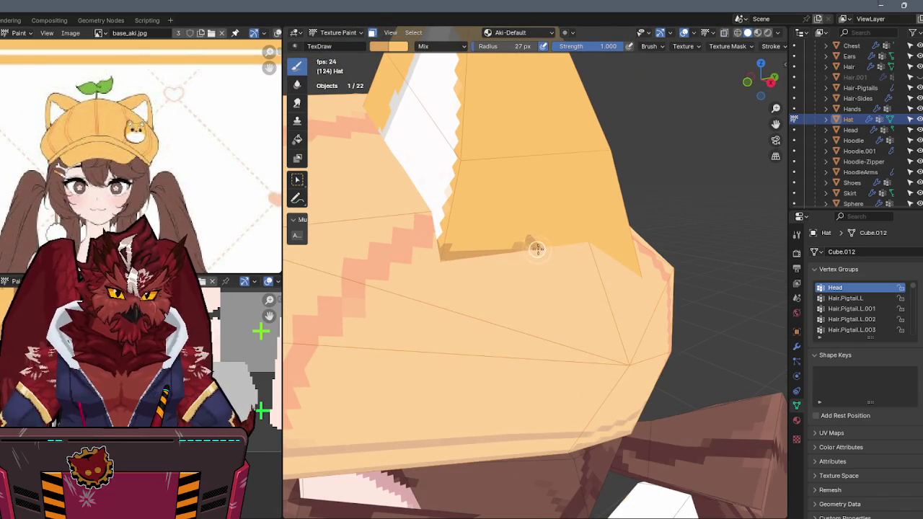
pyautogui.scroll(-2, 563, 245)
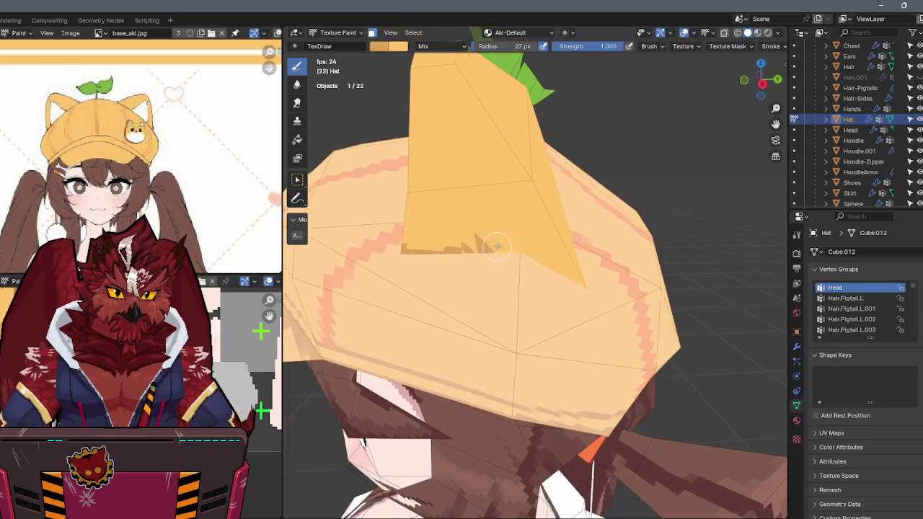
# In Edit Mode with X-ray, connect two cat-ear vertices with a new edge using J.
pyautogui.press('Tab')
pyautogui.press('`')
pyautogui.click(470, 214)
pyautogui.hotkey('alt', 'z')
pyautogui.moveTo(470, 214)
pyautogui.mouseDown(button='middle')
pyautogui.moveTo(567, 232)
pyautogui.moveTo(539, 253)
pyautogui.mouseUp(button='middle')
pyautogui.click(515, 292)
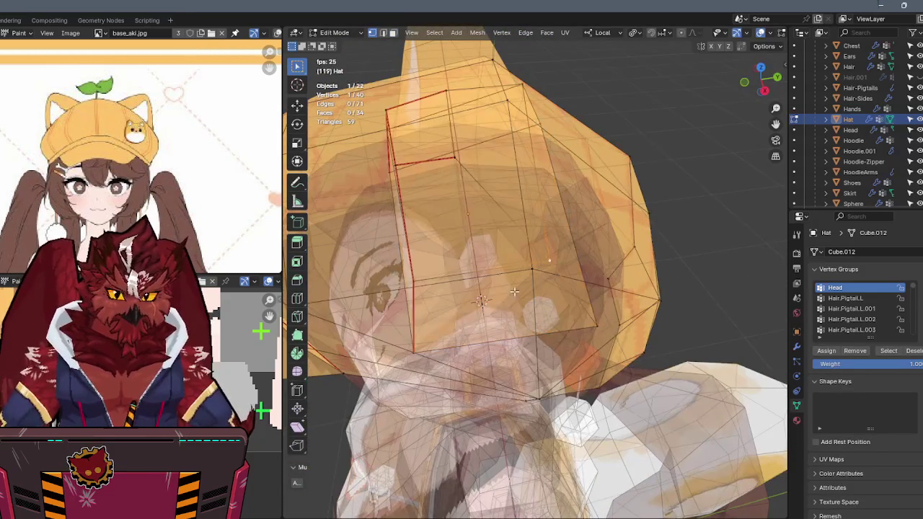
pyautogui.hotkey('alt', 'z')
pyautogui.moveTo(424, 355); pyautogui.dragTo(514, 229, button='middle')
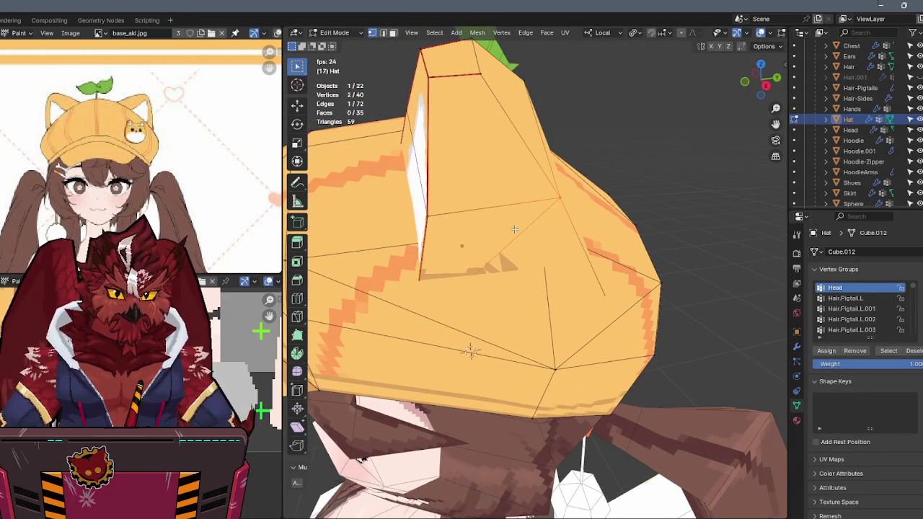
pyautogui.click(431, 216)
pyautogui.hotkey('alt', 'z')
pyautogui.press('j')
pyautogui.hotkey('alt', 'z')
# Select the stray face on the ear and delete it with X > Faces.
pyautogui.moveTo(611, 298)
pyautogui.mouseDown(button='middle')
pyautogui.moveTo(597, 239)
pyautogui.moveTo(516, 247)
pyautogui.moveTo(585, 213)
pyautogui.moveTo(538, 243)
pyautogui.mouseUp(button='middle')
pyautogui.hotkey('alt', 'z')
pyautogui.click(553, 250)
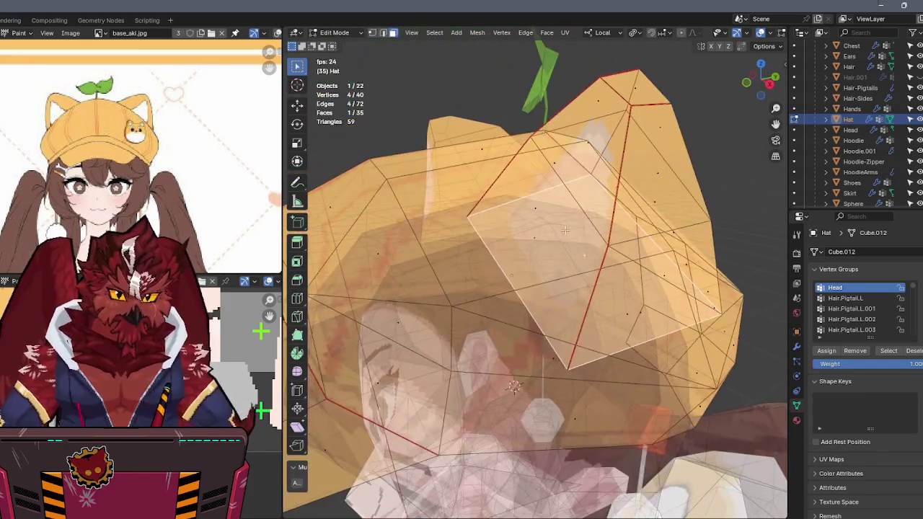
pyautogui.press('x')
pyautogui.click(537, 254)
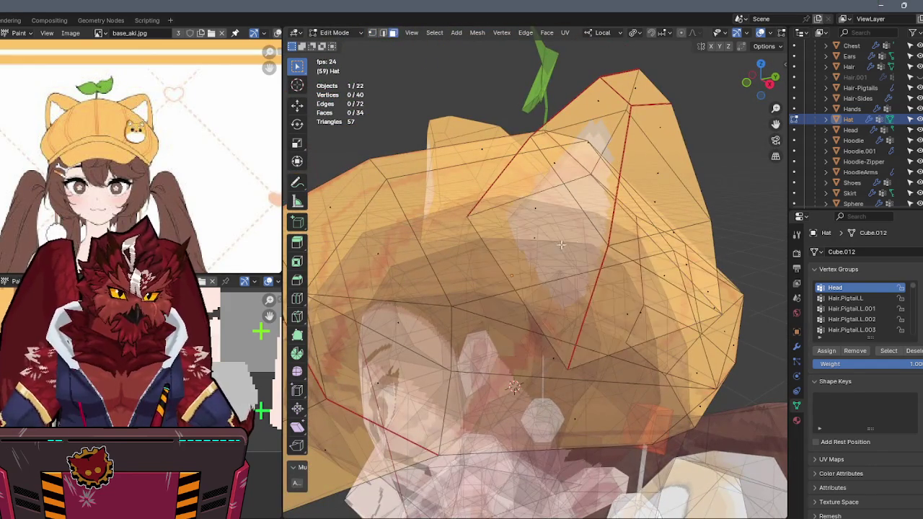
pyautogui.hotkey('alt', 'z')
pyautogui.moveTo(537, 254)
pyautogui.mouseDown(button='middle')
pyautogui.moveTo(567, 199)
pyautogui.moveTo(553, 192)
pyautogui.moveTo(578, 208)
pyautogui.mouseUp(button='middle')
# Select the whole hat mesh and enlarge the lower image editor showing the Aki-Default texture.
pyautogui.hotkey('ctrl', 'Tab')
pyautogui.hotkey('alt', 'z')
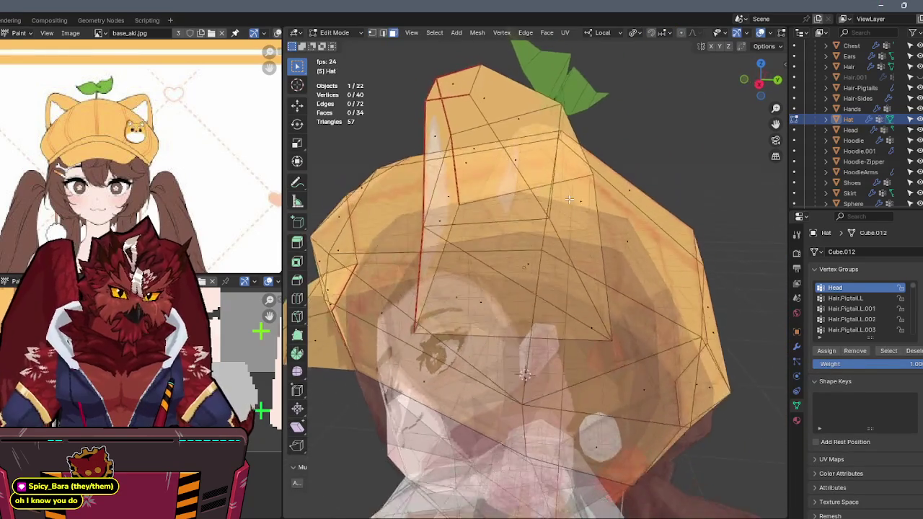
pyautogui.hotkey('alt', 'z')
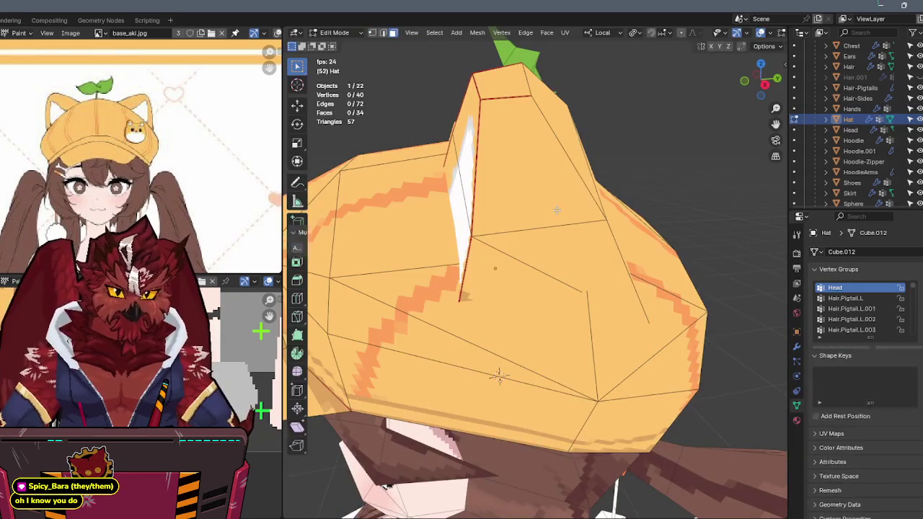
pyautogui.hotkey('alt', 'z')
pyautogui.hotkey('alt', 'z')
pyautogui.press('a')
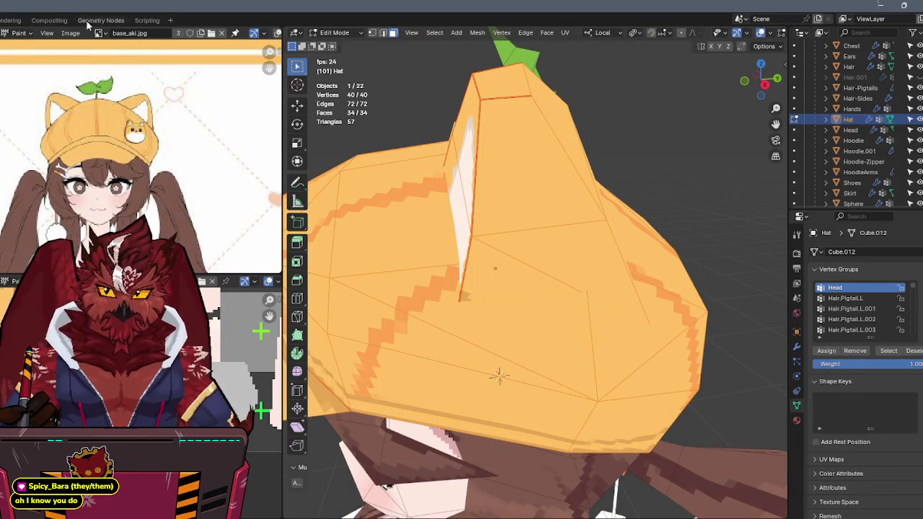
pyautogui.moveTo(144, 275); pyautogui.dragTo(144, 156)
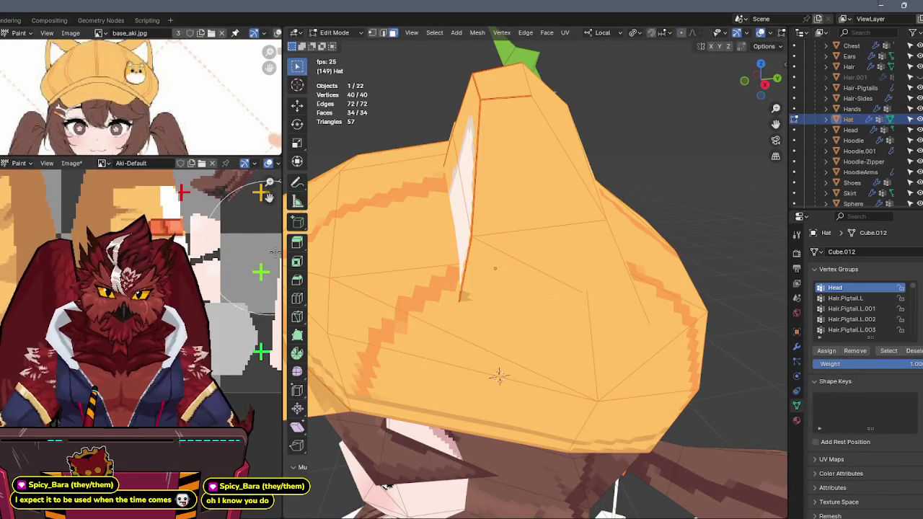
# Widen the image editors to inspect the hat and hair UV islands, then shrink them back.
pyautogui.moveTo(280, 263); pyautogui.dragTo(596, 264)
pyautogui.scroll(-2, 360, 303)
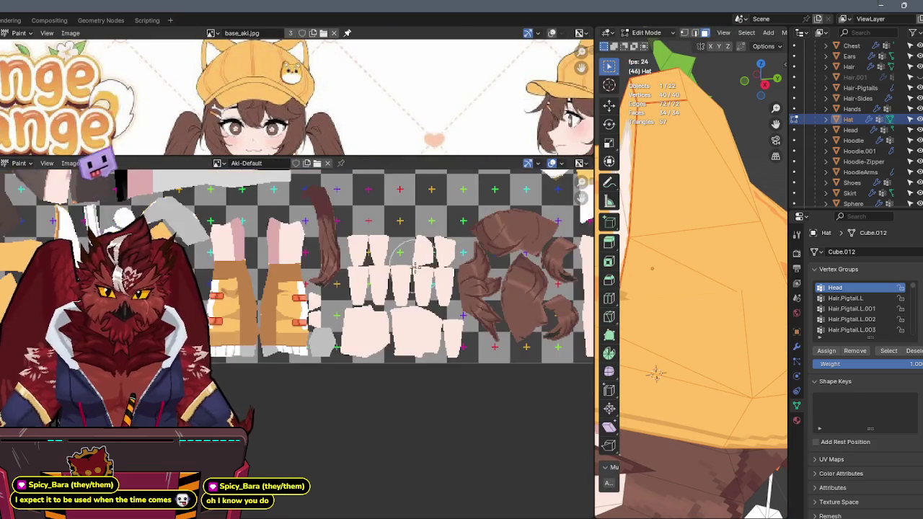
pyautogui.scroll(2, 521, 340)
pyautogui.moveTo(520, 339)
pyautogui.mouseDown(button='middle')
pyautogui.moveTo(465, 404)
pyautogui.moveTo(336, 317)
pyautogui.mouseUp(button='middle')
pyautogui.scroll(3, 465, 404)
pyautogui.scroll(1, 289, 332)
pyautogui.moveTo(289, 288)
pyautogui.mouseDown(button='middle')
pyautogui.moveTo(344, 320)
pyautogui.moveTo(354, 280)
pyautogui.mouseUp(button='middle')
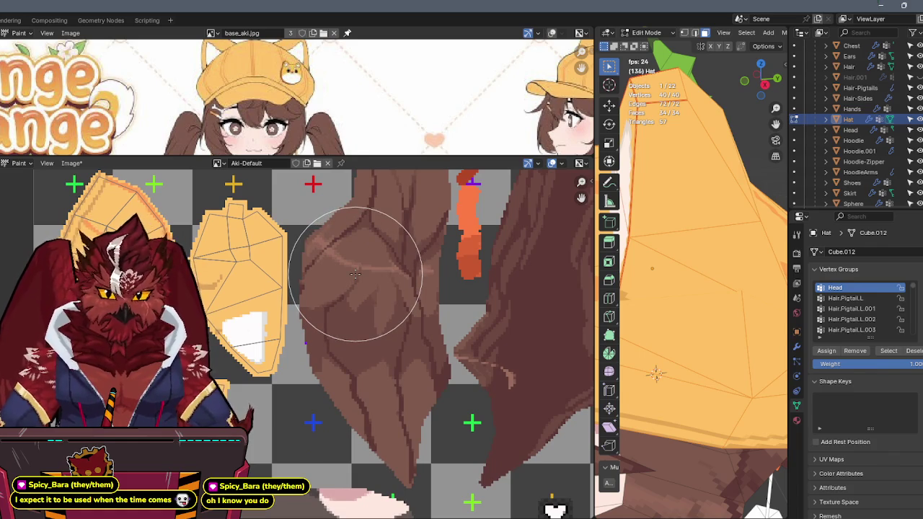
pyautogui.moveTo(355, 272); pyautogui.dragTo(288, 313, button='middle')
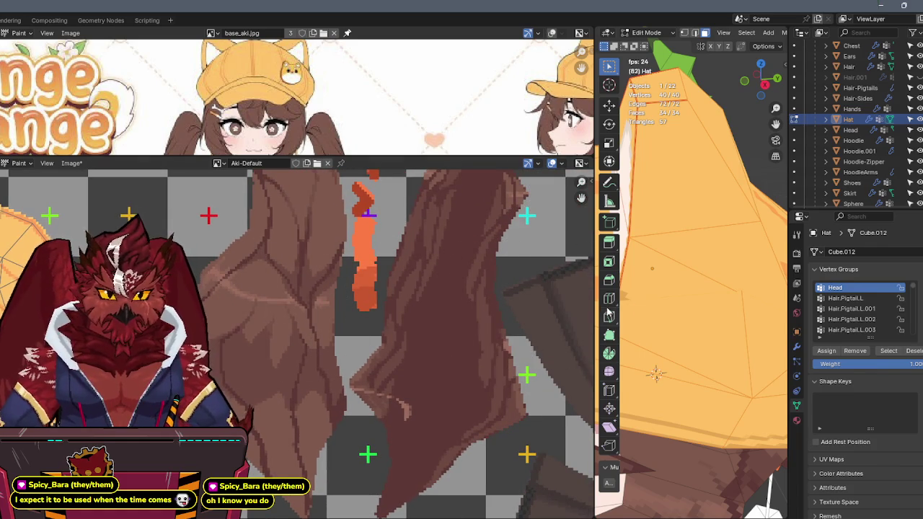
pyautogui.moveTo(594, 306); pyautogui.dragTo(317, 306)
# Check the hat in Texture Paint, then return to Edit Mode and deselect everything.
pyautogui.moveTo(509, 264); pyautogui.dragTo(635, 298, button='middle')
pyautogui.hotkey('ctrl', 'Tab')
pyautogui.click(703, 261)
pyautogui.moveTo(703, 261)
pyautogui.mouseDown(button='middle')
pyautogui.moveTo(531, 195)
pyautogui.moveTo(544, 196)
pyautogui.mouseUp(button='middle')
pyautogui.moveTo(433, 150)
pyautogui.mouseDown(button='middle')
pyautogui.moveTo(623, 207)
pyautogui.moveTo(587, 219)
pyautogui.moveTo(629, 234)
pyautogui.mouseUp(button='middle')
pyautogui.press('Tab')
pyautogui.hotkey('alt', 'z')
pyautogui.hotkey('alt', 'z')
pyautogui.hotkey('alt', 'a')
# Select the seam-bounded cat-ear piece with L and unwrap it.
pyautogui.press('l')
pyautogui.press('u')
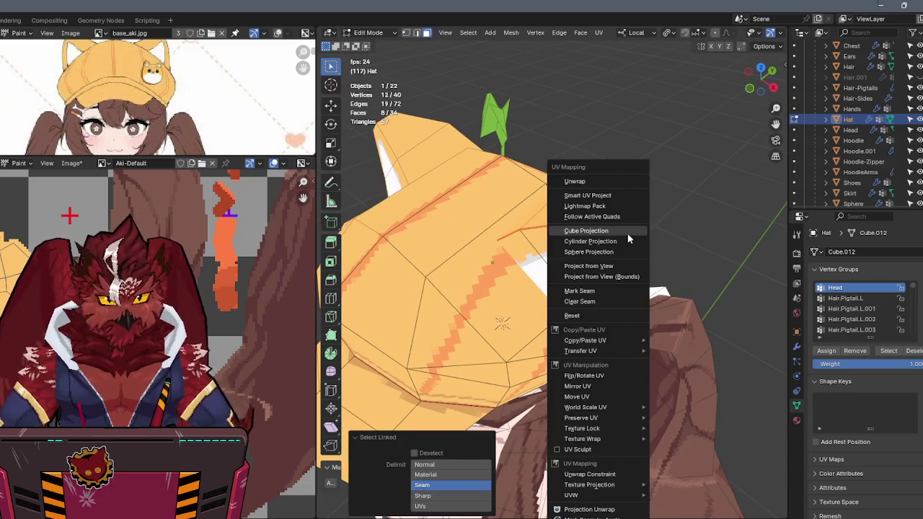
pyautogui.click(587, 180)
pyautogui.scroll(-3, 217, 310)
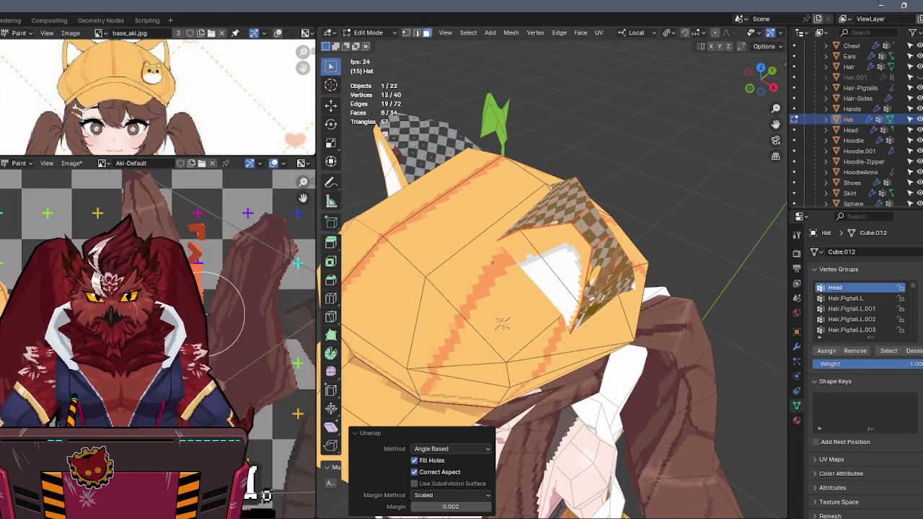
# In the UV Editor, apply the texel density checker's density to the unwrapped piece.
pyautogui.hotkey('shift', 'F10')
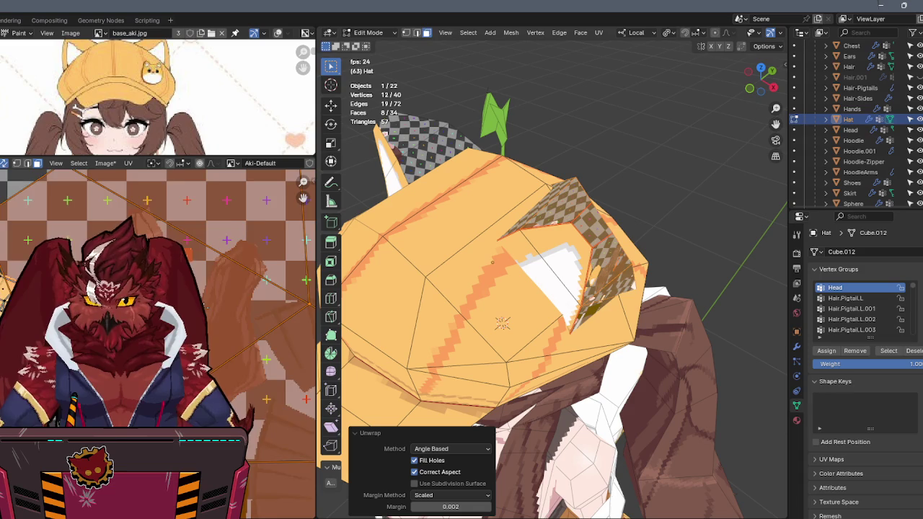
pyautogui.scroll(-2, 159, 339)
pyautogui.scroll(-2, 159, 339)
pyautogui.press('n')
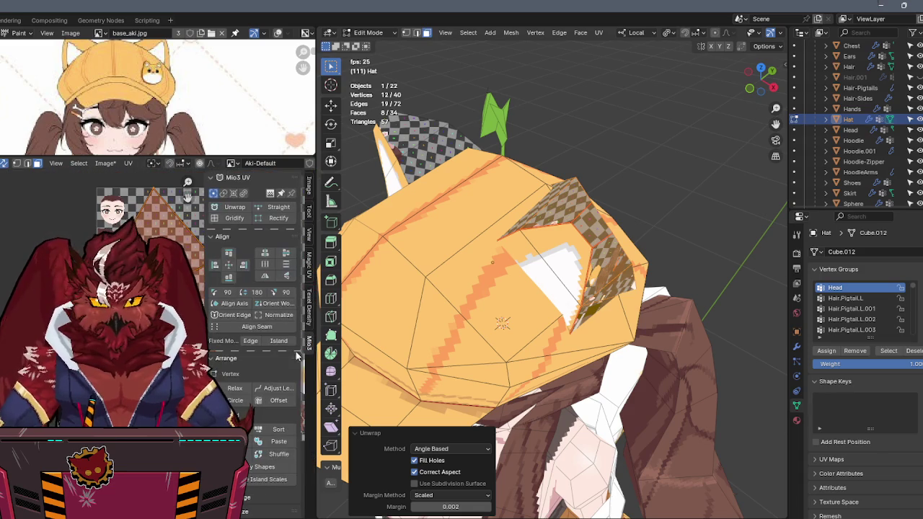
pyautogui.click(309, 307)
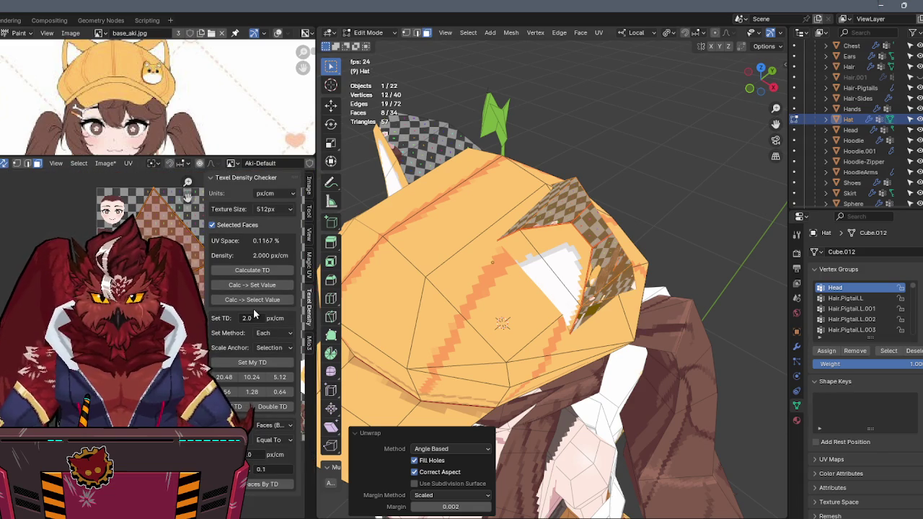
pyautogui.click(253, 362)
pyautogui.press('n')
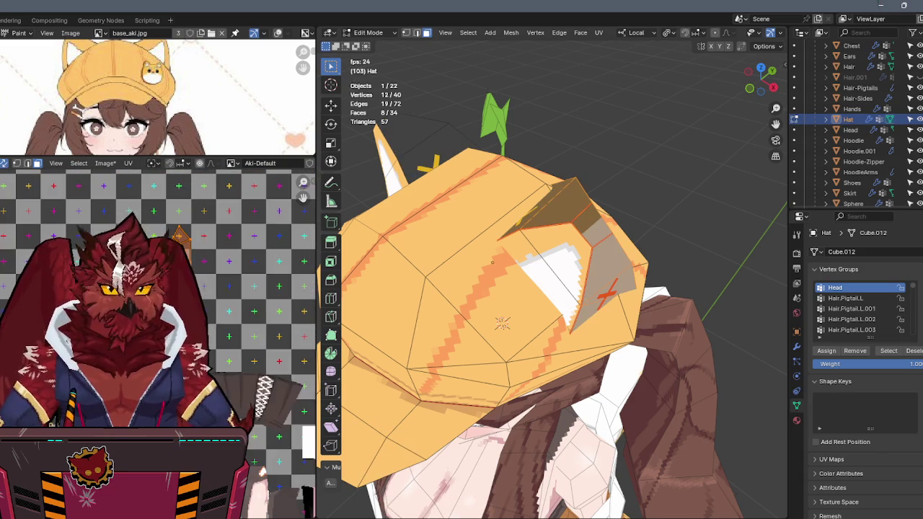
# Reposition the unwrapped ear islands on the texture and orbit to check the result.
pyautogui.scroll(2, 222, 302)
pyautogui.scroll(2, 222, 301)
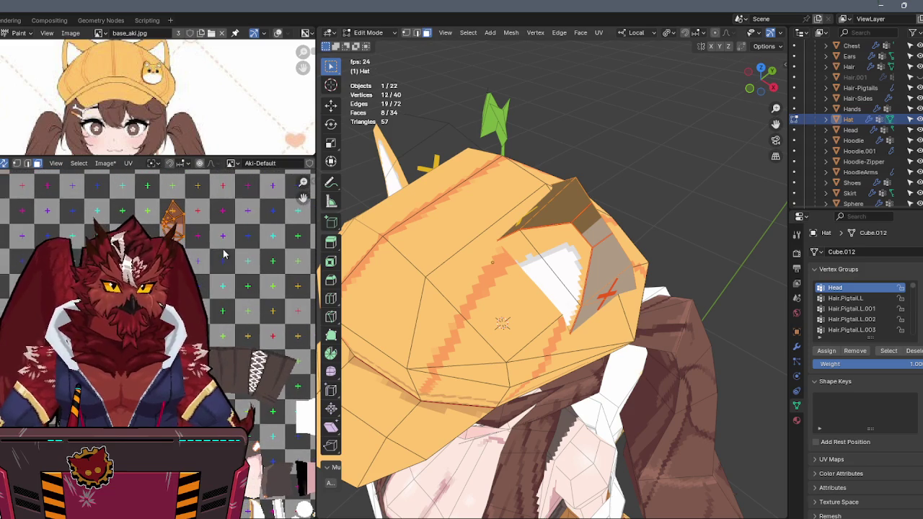
pyautogui.press('g')
pyautogui.press('Return')
pyautogui.scroll(3, 159, 332)
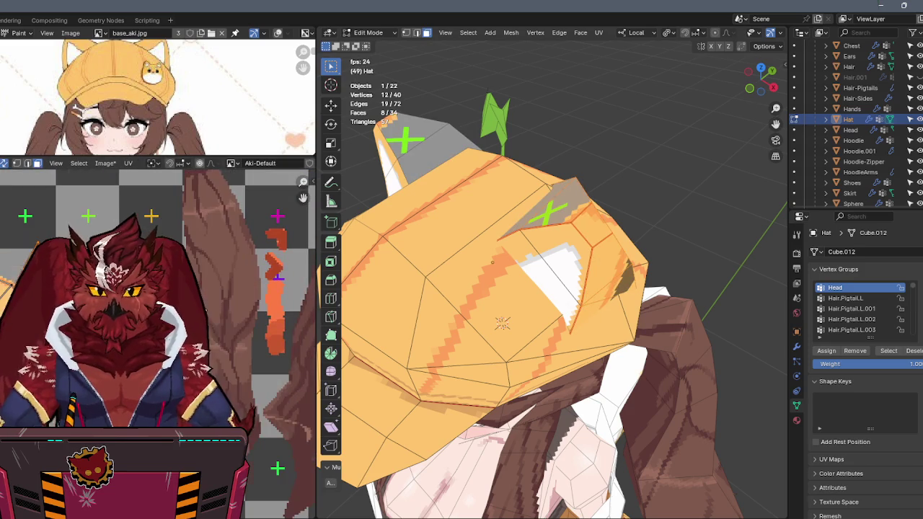
pyautogui.press('g')
pyautogui.press('Return')
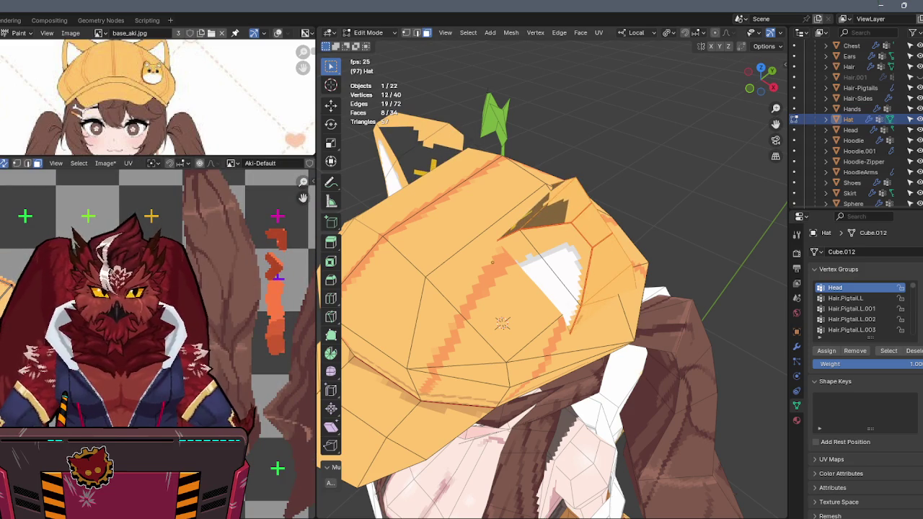
pyautogui.scroll(1, 50, 302)
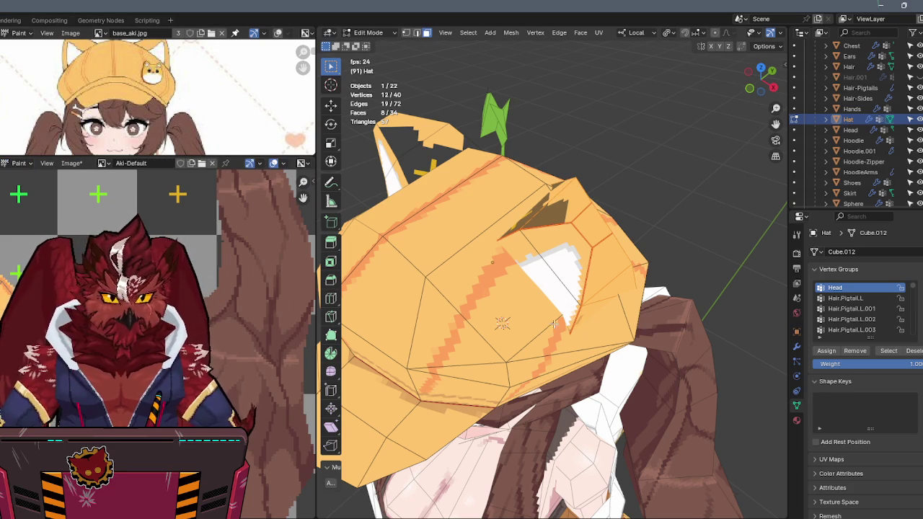
pyautogui.moveTo(505, 303)
pyautogui.mouseDown(button='middle')
pyautogui.moveTo(529, 251)
pyautogui.moveTo(521, 247)
pyautogui.moveTo(538, 232)
pyautogui.moveTo(517, 234)
pyautogui.mouseUp(button='middle')
# In Texture Paint, fill the cat ear with the Fill tool, then return to the Draw brush.
pyautogui.moveTo(404, 161); pyautogui.dragTo(437, 211, button='middle')
pyautogui.hotkey('ctrl', 'Tab')
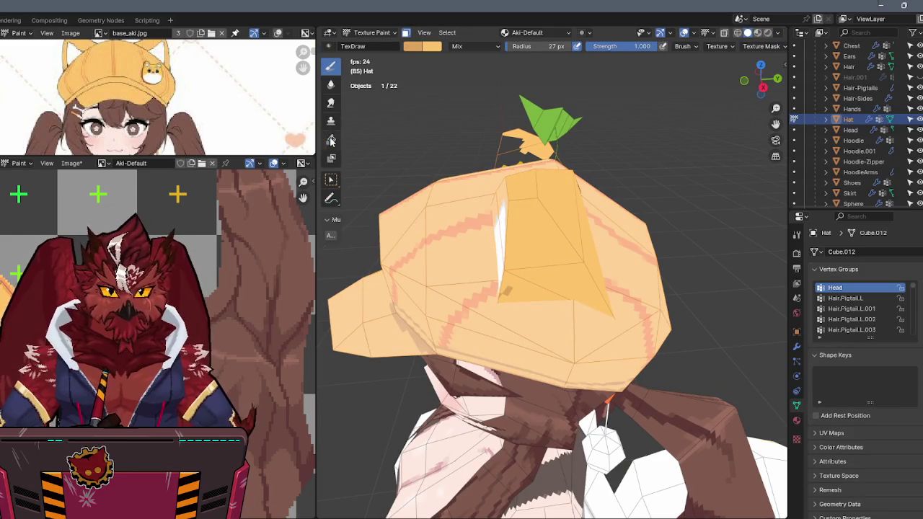
pyautogui.click(331, 140)
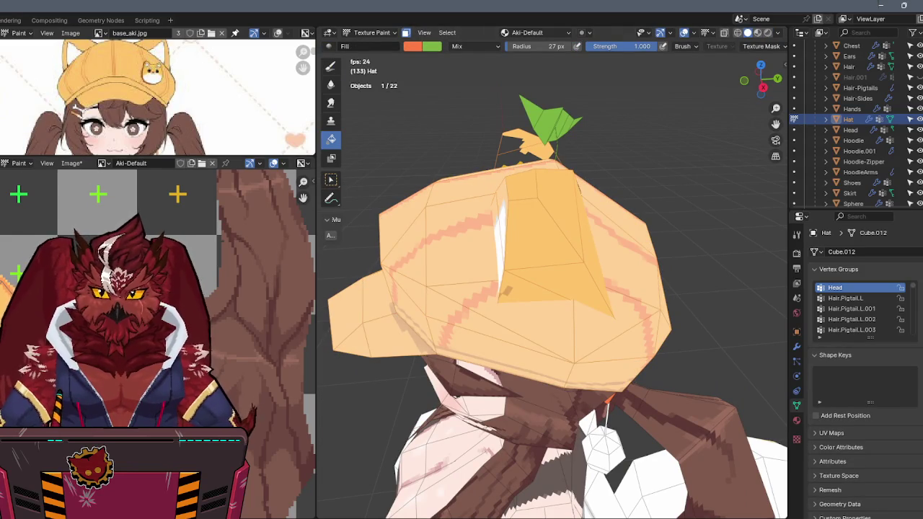
pyautogui.click(18, 163)
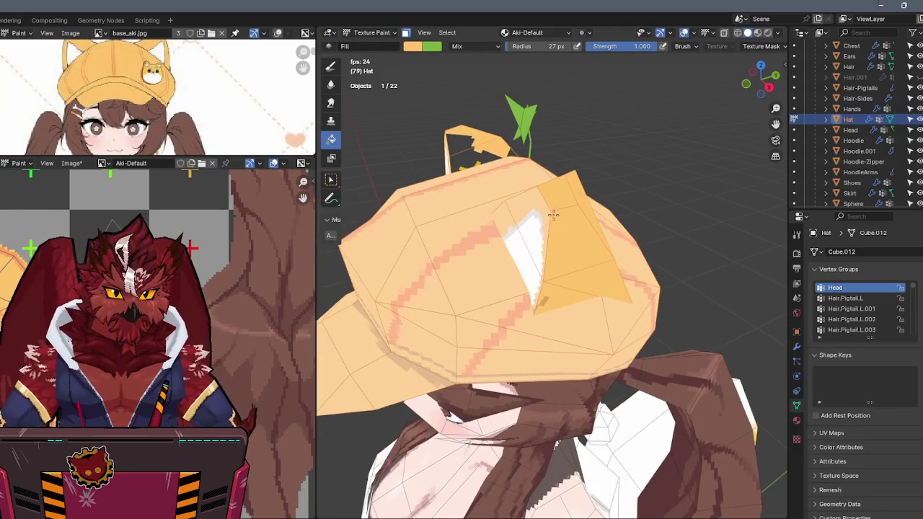
pyautogui.click(333, 68)
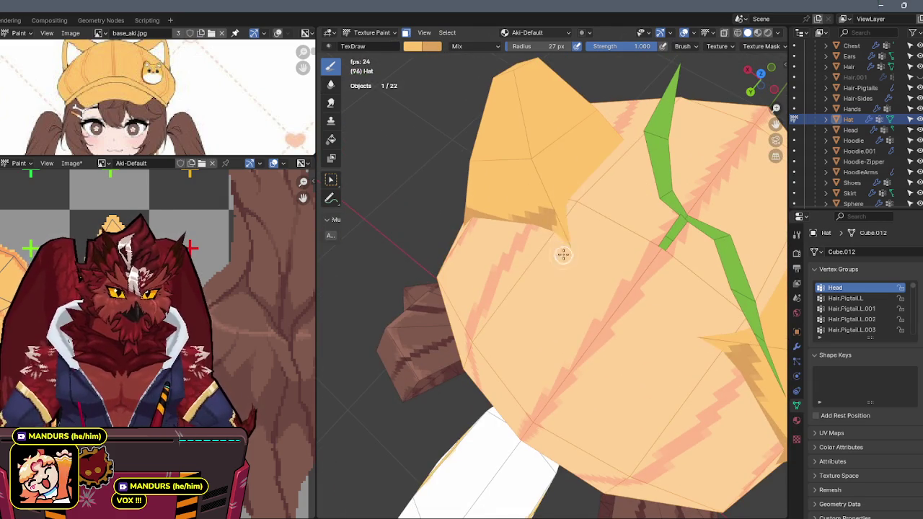
# Turn off the face selection mask, go back to Edit Mode and deselect all.
pyautogui.moveTo(548, 209)
pyautogui.mouseDown(button='middle')
pyautogui.moveTo(642, 140)
pyautogui.moveTo(673, 101)
pyautogui.moveTo(483, 226)
pyautogui.moveTo(548, 225)
pyautogui.mouseUp(button='middle')
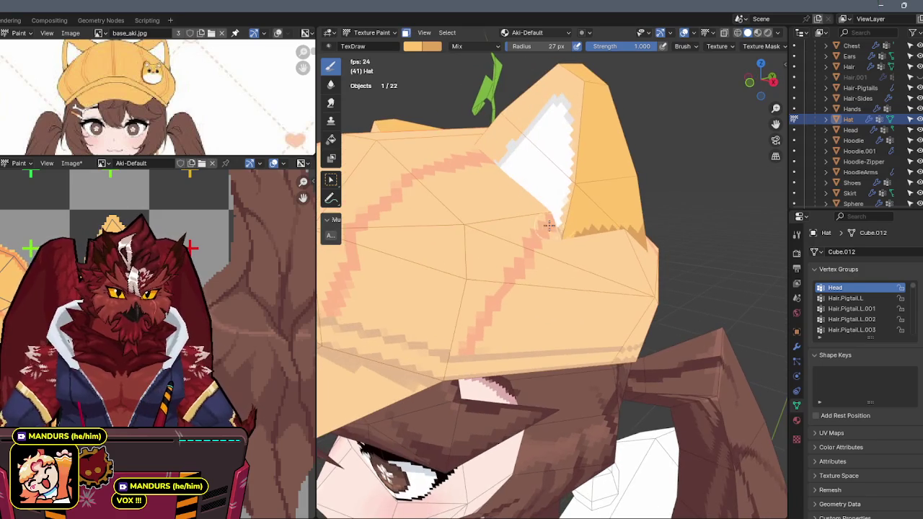
pyautogui.press('m')
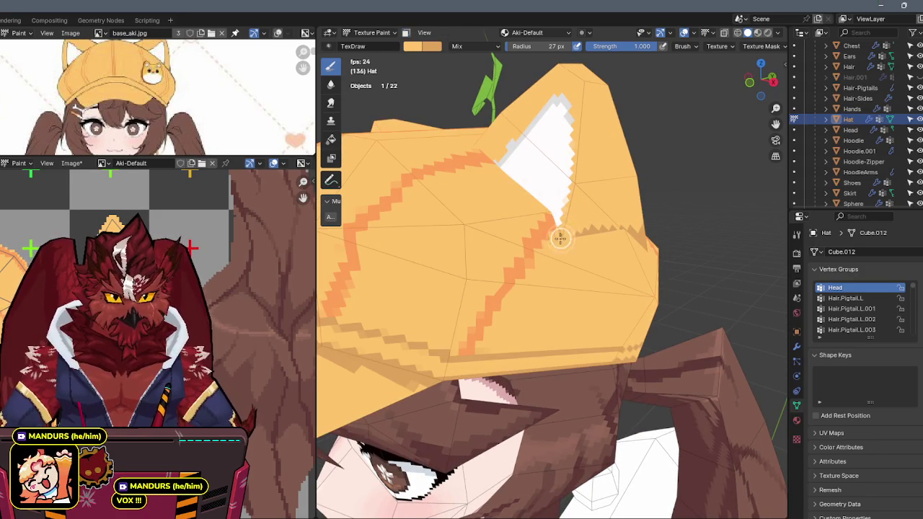
pyautogui.press('Tab')
pyautogui.moveTo(560, 238); pyautogui.dragTo(591, 220, button='middle')
pyautogui.hotkey('alt', 'a')
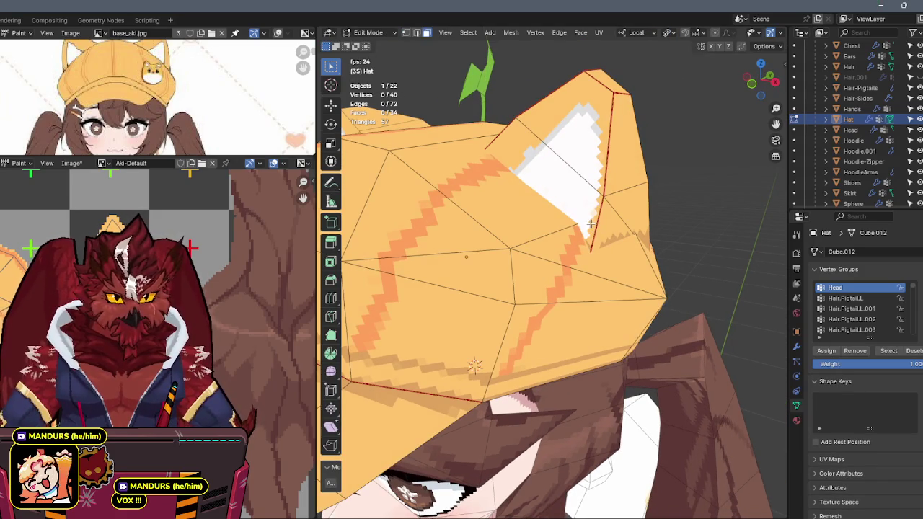
# Separate the linked cat-ear faces into a new object, Hat.001, via P > Selection.
pyautogui.press('l')
pyautogui.press('Tab')
pyautogui.press('Tab')
pyautogui.press('1')
pyautogui.hotkey('alt', 'a')
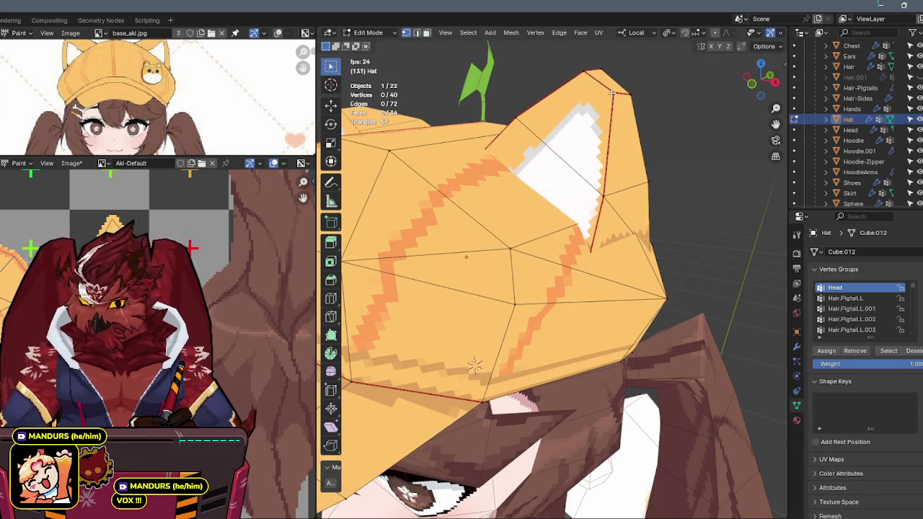
pyautogui.press('l')
pyautogui.press('p')
pyautogui.click(585, 143)
pyautogui.press('Tab')
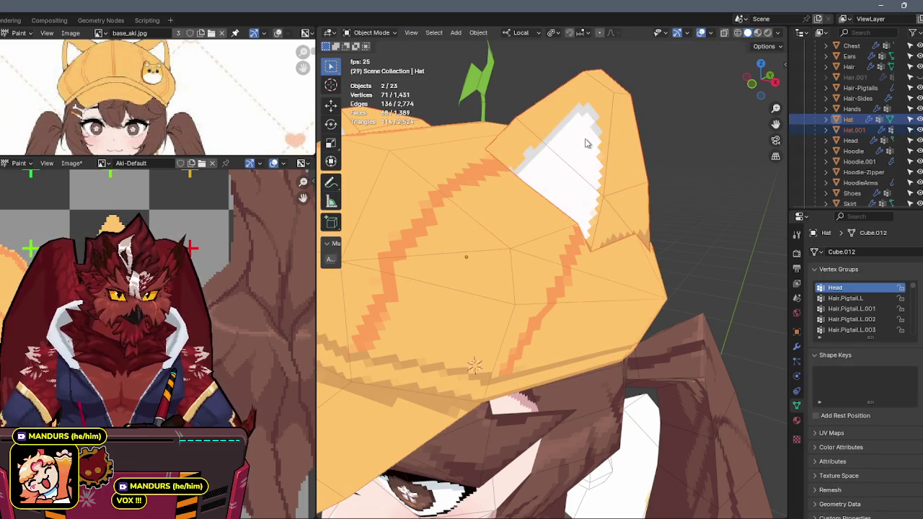
pyautogui.click(586, 143)
# Put Hat.001 into Texture Paint and isolate it in local view.
pyautogui.hotkey('ctrl', 'Tab')
pyautogui.click(609, 96)
pyautogui.press('m')
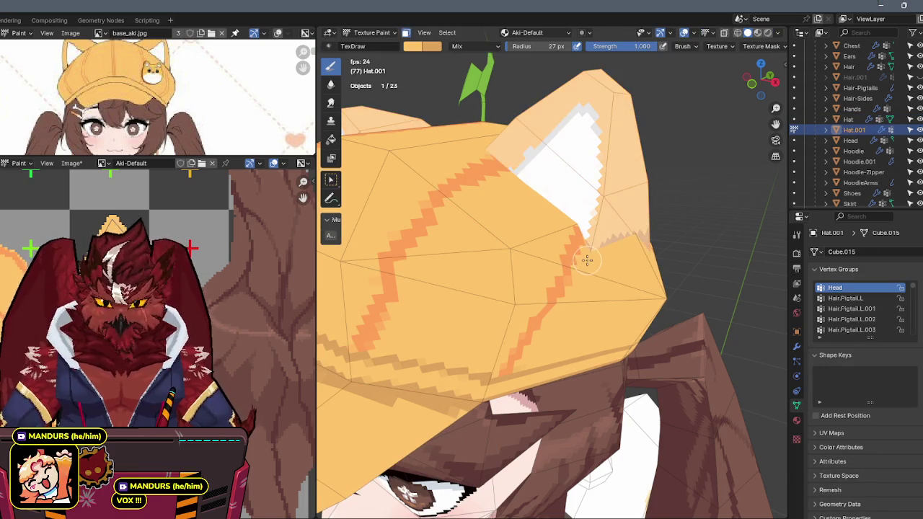
pyautogui.press('KP_Divide')
pyautogui.press('m')
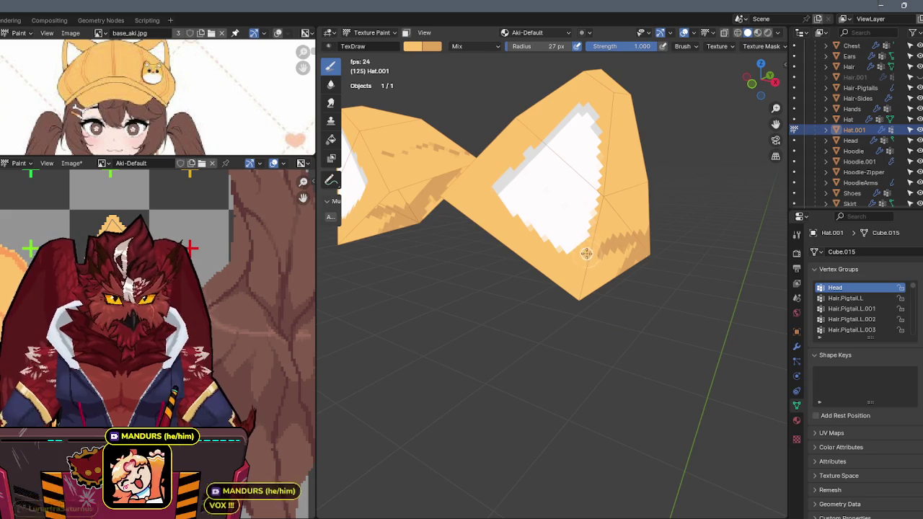
# Paint over the brown patches on both ear pieces with light orange, then exit local view.
pyautogui.moveTo(592, 235)
pyautogui.mouseDown()
pyautogui.moveTo(531, 258)
pyautogui.moveTo(552, 238)
pyautogui.moveTo(594, 226)
pyautogui.moveTo(649, 244)
pyautogui.mouseUp()
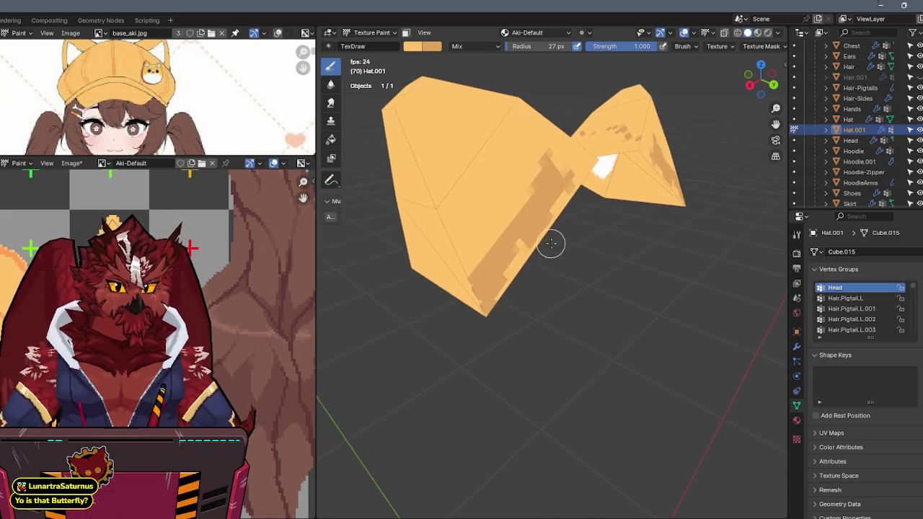
pyautogui.moveTo(552, 243); pyautogui.dragTo(507, 238, button='middle')
pyautogui.moveTo(506, 238)
pyautogui.mouseDown()
pyautogui.moveTo(546, 148)
pyautogui.moveTo(521, 221)
pyautogui.moveTo(505, 200)
pyautogui.moveTo(458, 256)
pyautogui.mouseUp()
pyautogui.moveTo(458, 256); pyautogui.dragTo(465, 250, button='middle')
pyautogui.moveTo(486, 217)
pyautogui.mouseDown(button='middle')
pyautogui.moveTo(614, 190)
pyautogui.moveTo(599, 246)
pyautogui.mouseUp(button='middle')
pyautogui.moveTo(598, 246)
pyautogui.mouseDown()
pyautogui.moveTo(622, 251)
pyautogui.moveTo(567, 194)
pyautogui.mouseUp()
pyautogui.moveTo(566, 194)
pyautogui.mouseDown(button='middle')
pyautogui.moveTo(618, 212)
pyautogui.moveTo(550, 201)
pyautogui.moveTo(556, 183)
pyautogui.moveTo(673, 149)
pyautogui.moveTo(597, 209)
pyautogui.moveTo(631, 195)
pyautogui.moveTo(608, 187)
pyautogui.mouseUp(button='middle')
pyautogui.press('KP_Divide')
pyautogui.scroll(3, 597, 208)
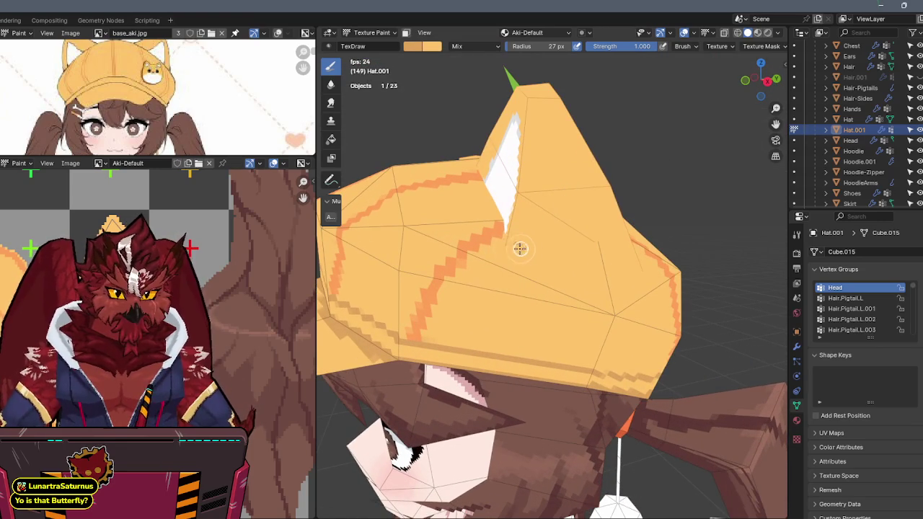
pyautogui.moveTo(577, 242); pyautogui.dragTo(469, 246, button='middle')
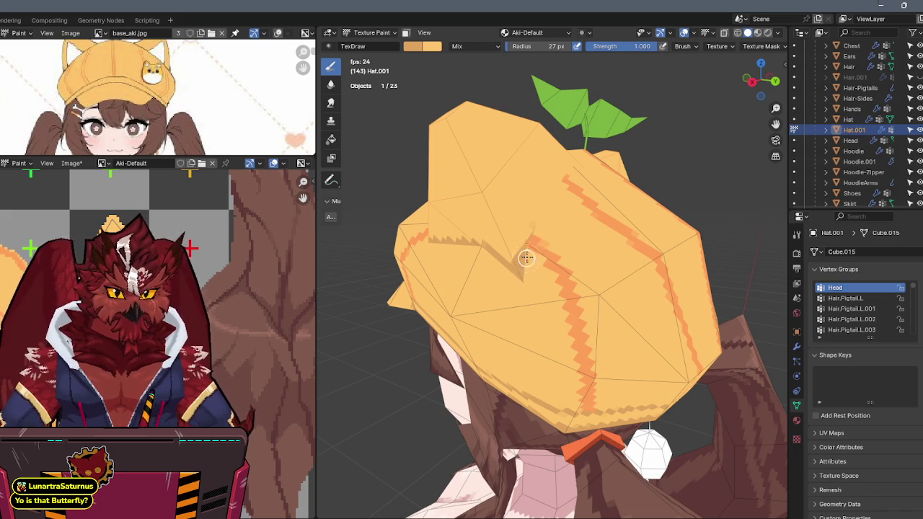
pyautogui.moveTo(562, 194); pyautogui.dragTo(535, 244, button='middle')
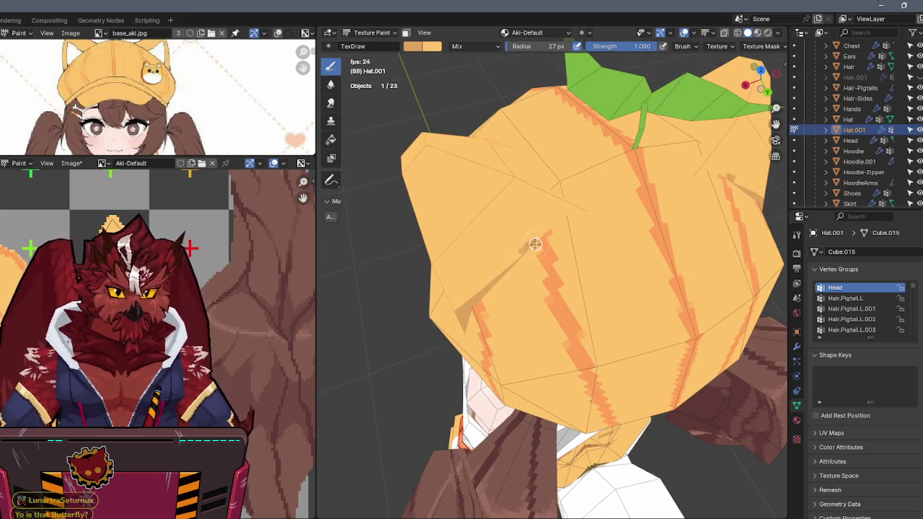
pyautogui.moveTo(582, 200); pyautogui.dragTo(539, 251, button='middle')
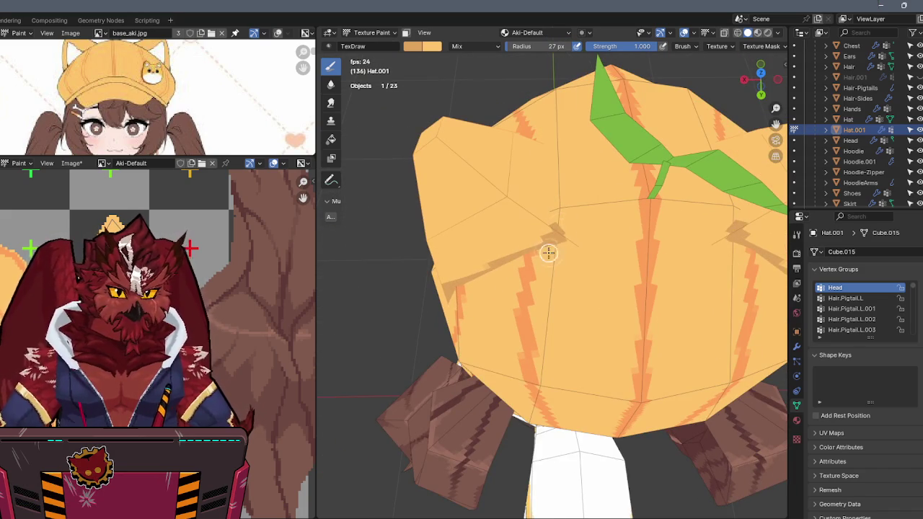
pyautogui.moveTo(606, 225); pyautogui.dragTo(560, 230, button='middle')
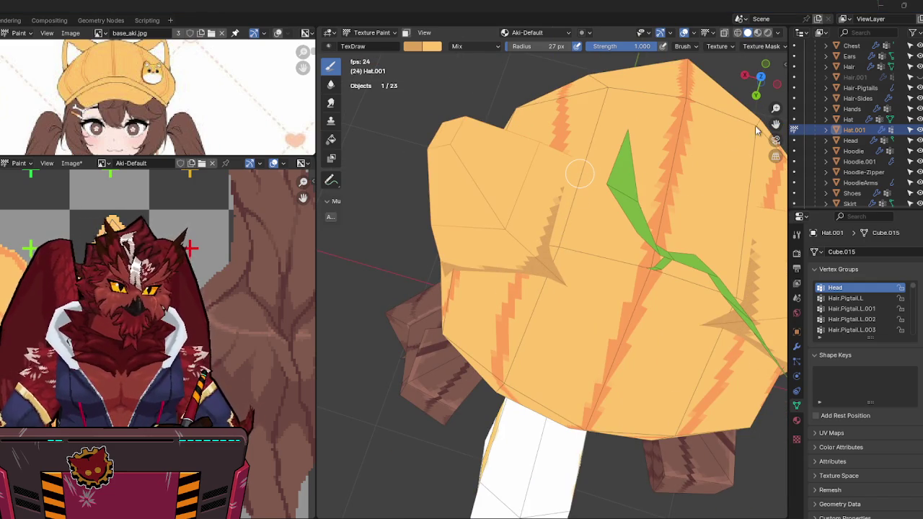
pyautogui.moveTo(585, 204)
pyautogui.mouseDown(button='middle')
pyautogui.moveTo(584, 212)
pyautogui.moveTo(489, 227)
pyautogui.mouseUp(button='middle')
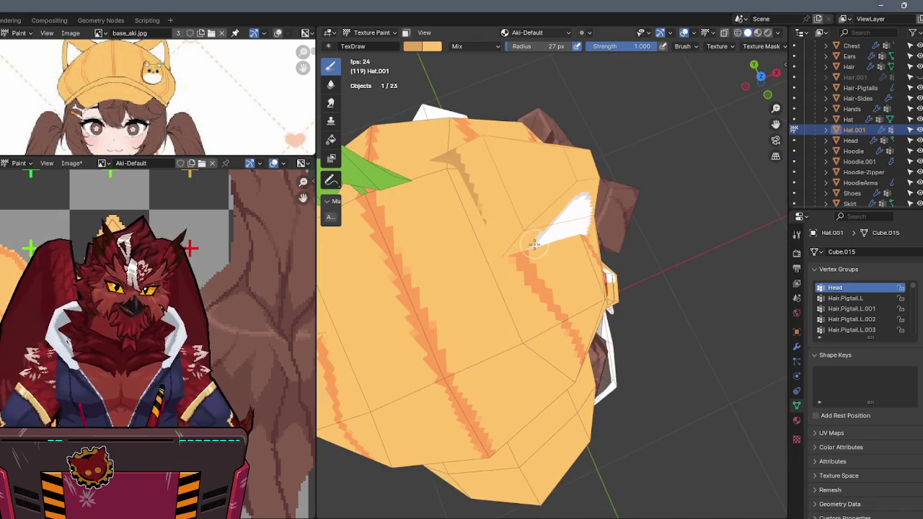
pyautogui.moveTo(535, 246); pyautogui.dragTo(527, 223, button='middle')
pyautogui.scroll(2, 527, 223)
pyautogui.moveTo(524, 186)
pyautogui.mouseDown(button='middle')
pyautogui.moveTo(529, 217)
pyautogui.moveTo(538, 187)
pyautogui.mouseUp(button='middle')
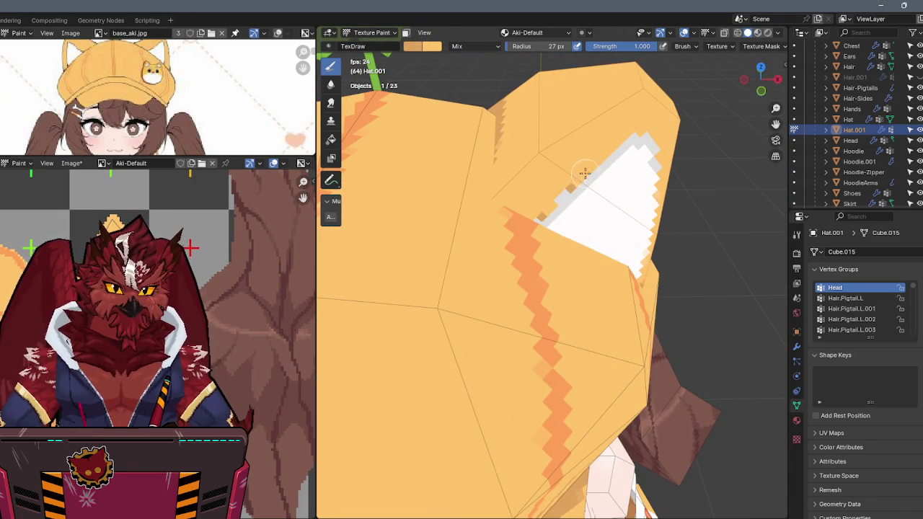
pyautogui.moveTo(568, 178)
pyautogui.mouseDown(button='middle')
pyautogui.moveTo(550, 158)
pyautogui.moveTo(550, 171)
pyautogui.mouseUp(button='middle')
pyautogui.moveTo(641, 134); pyautogui.dragTo(563, 189, button='middle')
pyautogui.press('KP_Divide')
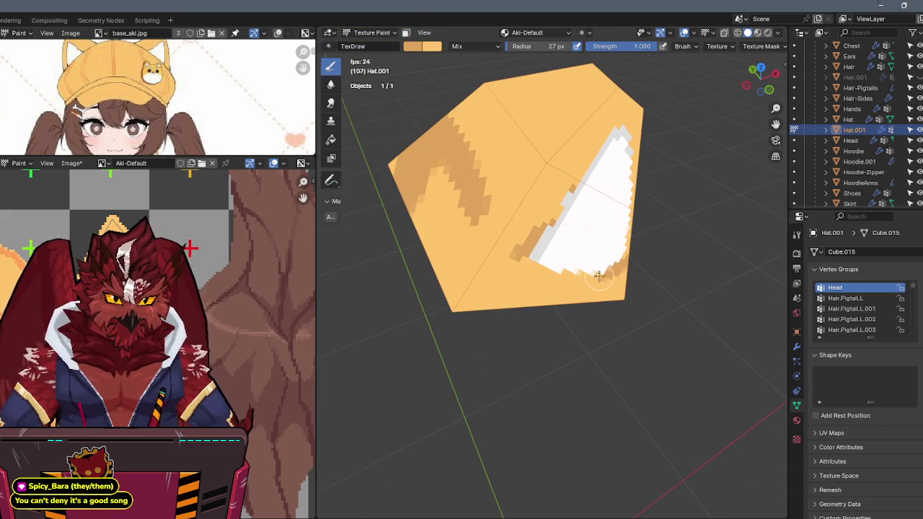
# Paint darker orange zigzag shading down the ear edge and across its left side.
pyautogui.moveTo(599, 276); pyautogui.dragTo(577, 306, button='middle')
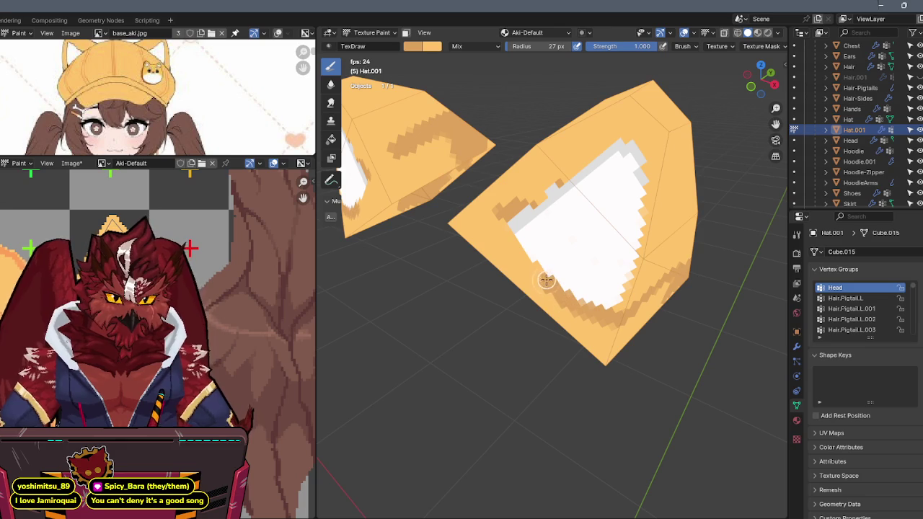
pyautogui.moveTo(498, 217); pyautogui.dragTo(558, 201, button='middle')
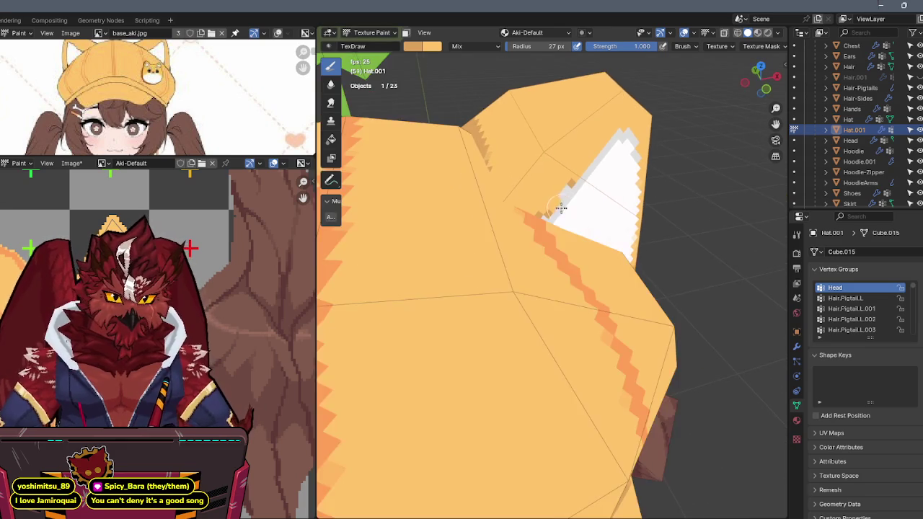
pyautogui.moveTo(548, 264); pyautogui.dragTo(525, 257, button='middle')
pyautogui.press('KP_Divide')
pyautogui.press('KP_Divide')
pyautogui.press('KP_Divide')
pyautogui.moveTo(472, 170); pyautogui.dragTo(500, 213)
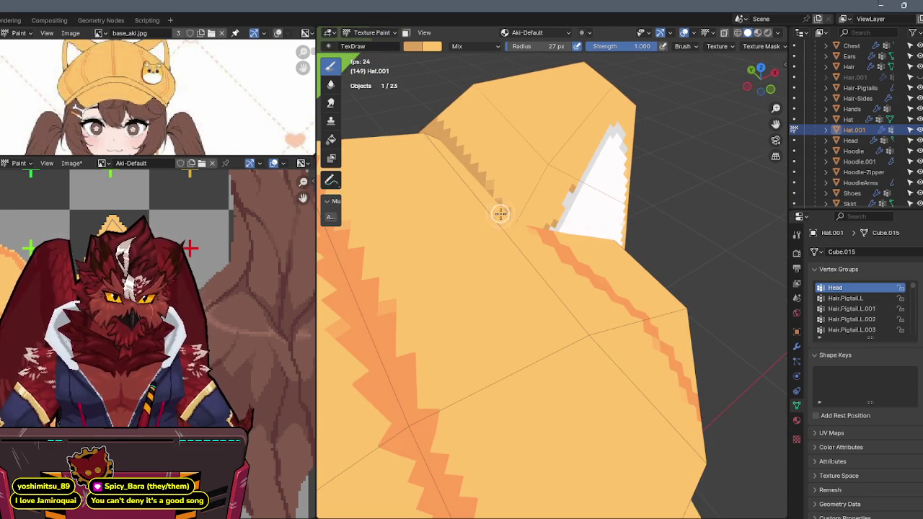
# Darken the ear's lower-right band and fill the light patch near the right edge.
pyautogui.press('KP_Divide')
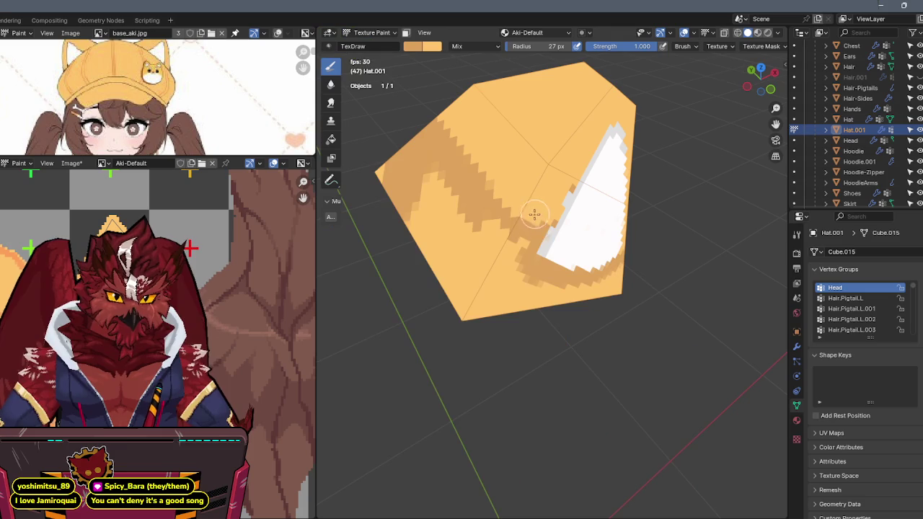
pyautogui.moveTo(508, 264)
pyautogui.mouseDown()
pyautogui.moveTo(491, 227)
pyautogui.moveTo(437, 192)
pyautogui.moveTo(429, 280)
pyautogui.moveTo(529, 282)
pyautogui.moveTo(569, 295)
pyautogui.moveTo(554, 271)
pyautogui.mouseUp()
pyautogui.moveTo(583, 274)
pyautogui.mouseDown(button='middle')
pyautogui.moveTo(567, 284)
pyautogui.moveTo(603, 310)
pyautogui.mouseUp(button='middle')
pyautogui.moveTo(564, 311)
pyautogui.mouseDown()
pyautogui.moveTo(581, 361)
pyautogui.moveTo(675, 298)
pyautogui.moveTo(663, 318)
pyautogui.mouseUp()
pyautogui.moveTo(658, 279)
pyautogui.mouseDown(button='middle')
pyautogui.moveTo(560, 214)
pyautogui.moveTo(560, 234)
pyautogui.moveTo(646, 231)
pyautogui.moveTo(637, 226)
pyautogui.mouseUp(button='middle')
pyautogui.scroll(3, 560, 214)
pyautogui.moveTo(637, 226); pyautogui.dragTo(697, 226)
pyautogui.moveTo(696, 226)
pyautogui.mouseDown(button='middle')
pyautogui.moveTo(610, 292)
pyautogui.moveTo(583, 250)
pyautogui.moveTo(601, 254)
pyautogui.moveTo(589, 249)
pyautogui.moveTo(641, 207)
pyautogui.moveTo(607, 185)
pyautogui.moveTo(570, 230)
pyautogui.moveTo(612, 221)
pyautogui.moveTo(584, 251)
pyautogui.mouseUp(button='middle')
pyautogui.press('KP_Divide')
pyautogui.moveTo(536, 278); pyautogui.dragTo(526, 298, button='middle')
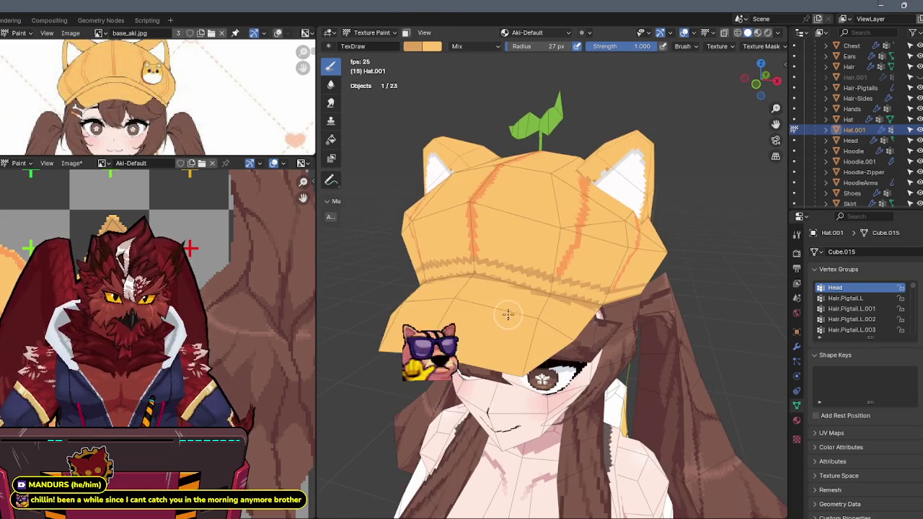
# Back on the full character, sample the hat's orange with S and open the brush colour swatch.
pyautogui.hotkey('alt', 'q')
pyautogui.scroll(2, 525, 298)
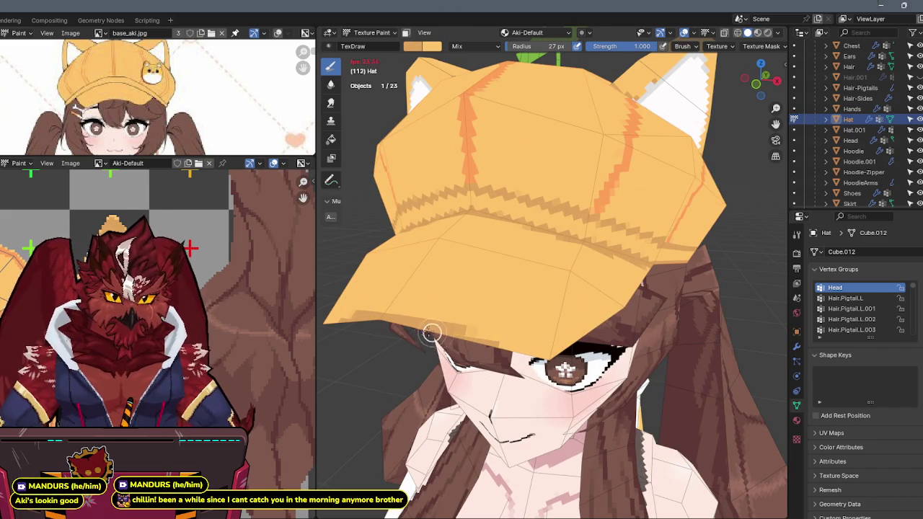
pyautogui.click(583, 346)
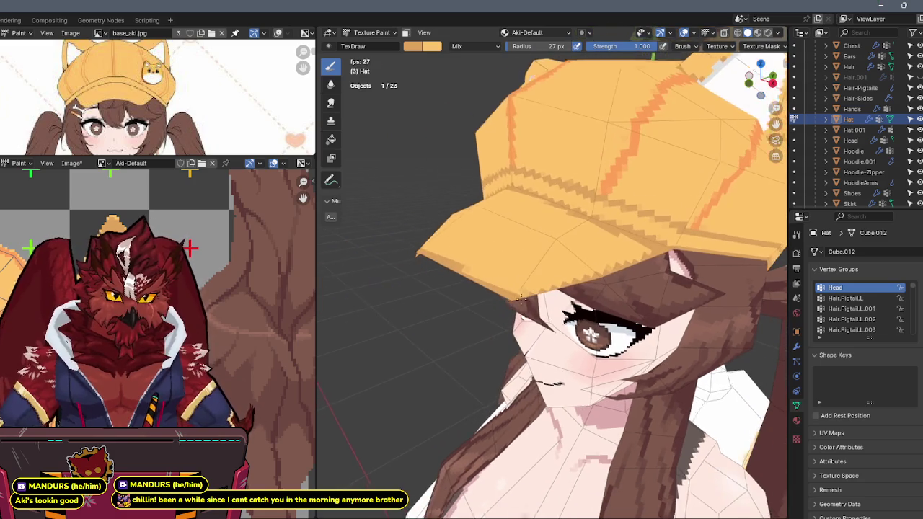
pyautogui.press('s')
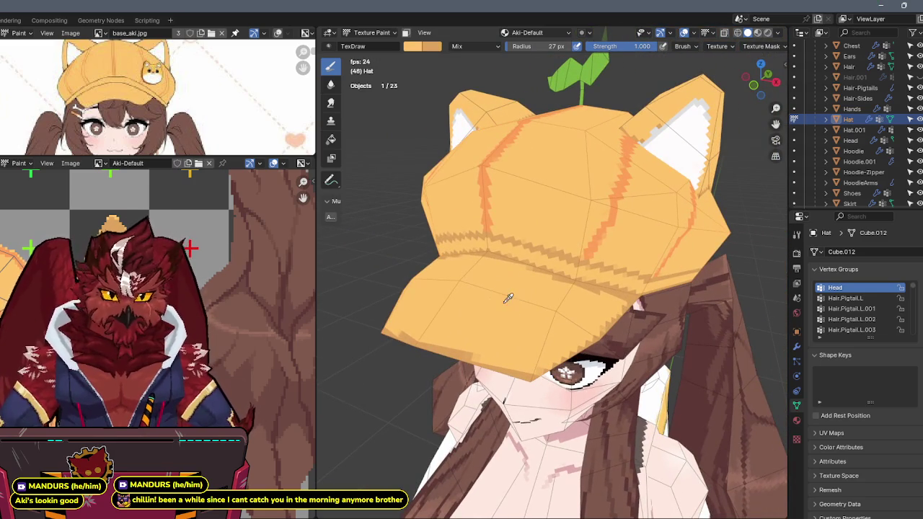
pyautogui.scroll(-4, 204, 281)
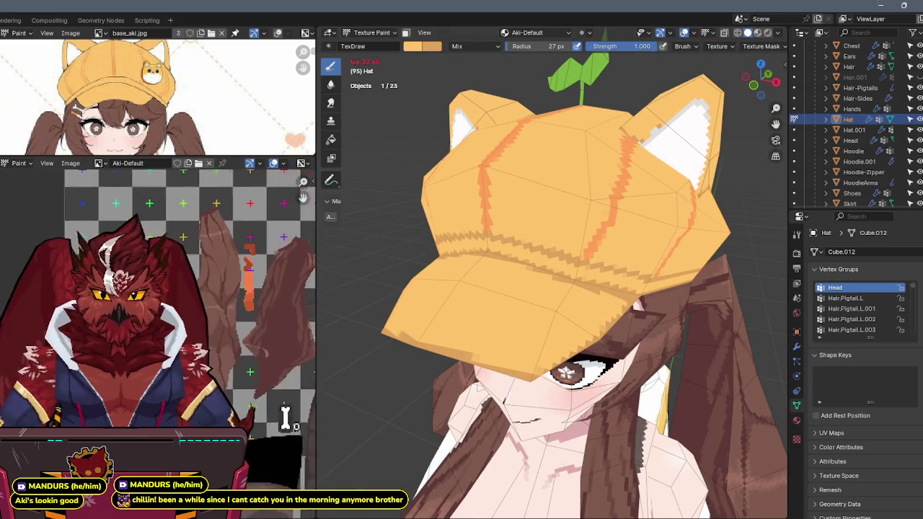
pyautogui.click(412, 47)
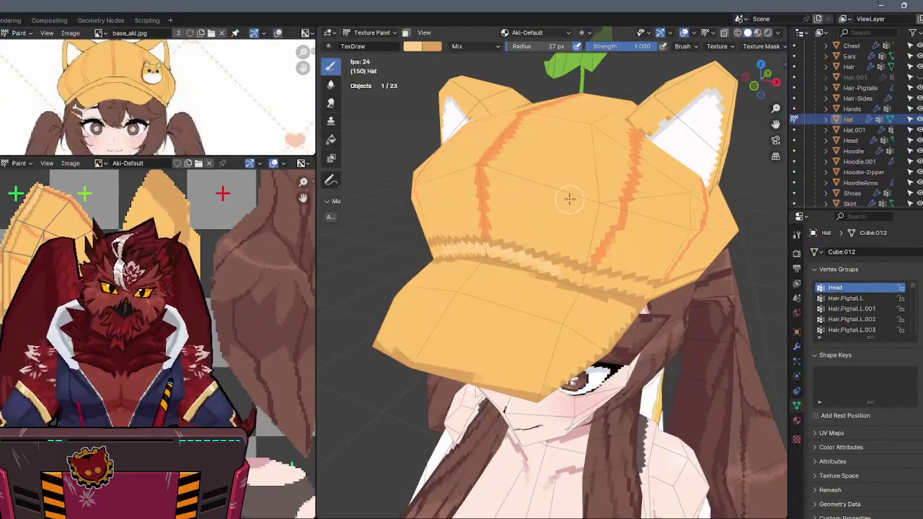
# Orbit to a side view of the head showing the striped crown.
pyautogui.moveTo(571, 242); pyautogui.dragTo(510, 232, button='middle')
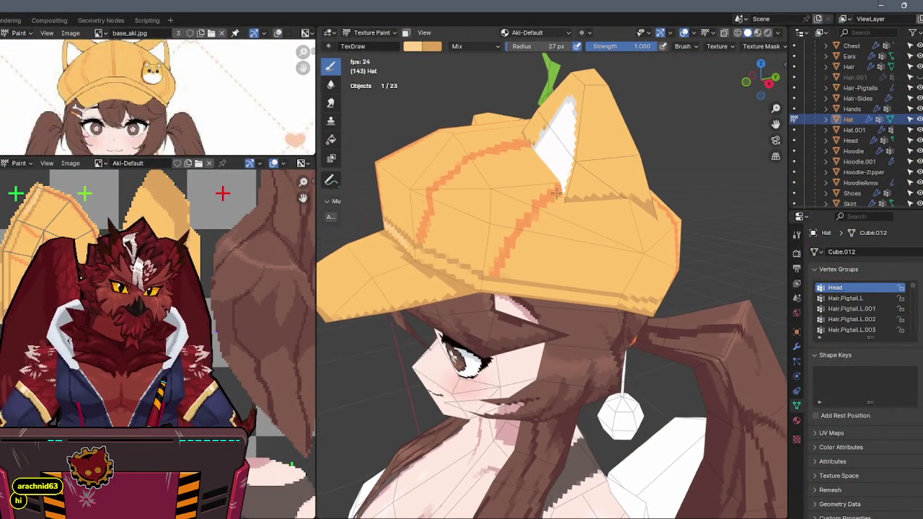
# Turn the hat sideways, dab paint onto the brim and open the brush colour picker.
pyautogui.moveTo(531, 212); pyautogui.dragTo(578, 207, button='middle')
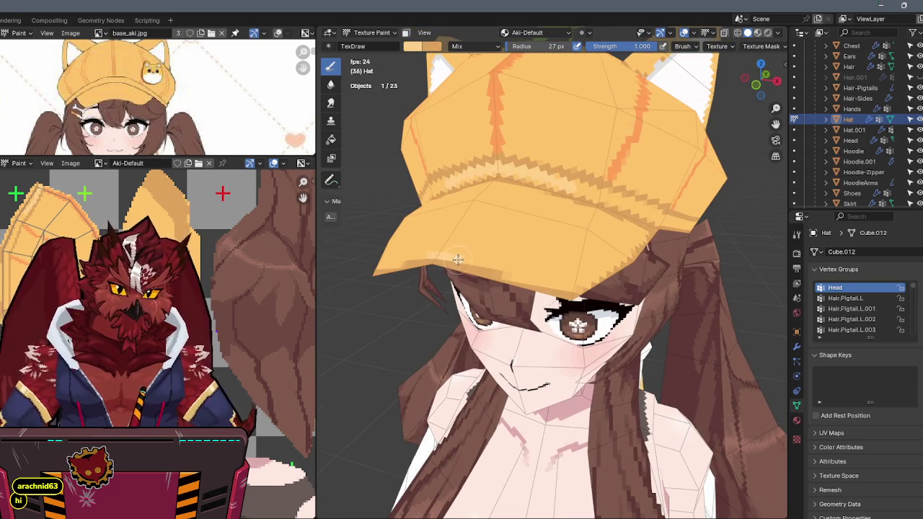
pyautogui.click(491, 265)
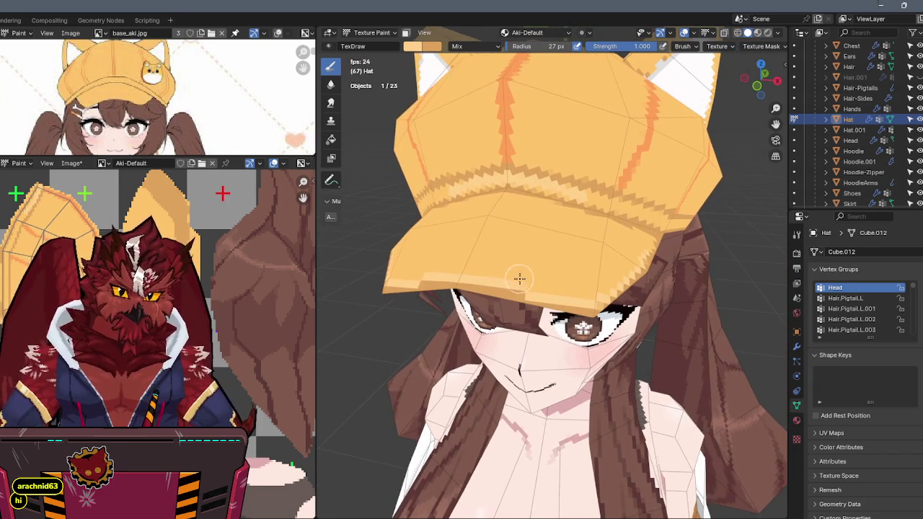
pyautogui.click(421, 47)
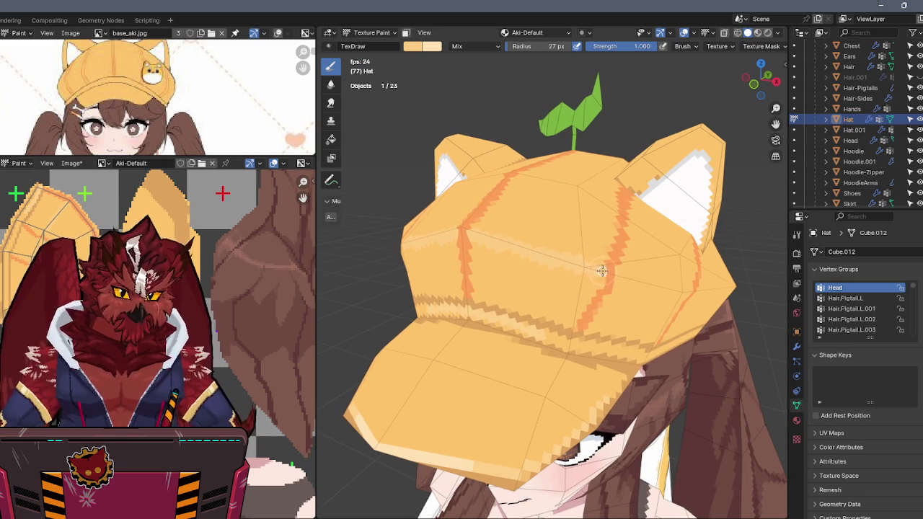
# Hide overlays to inspect the cap from above, then make Hat.001 the active paint object.
pyautogui.hotkey('shift', 'alt', 'z')
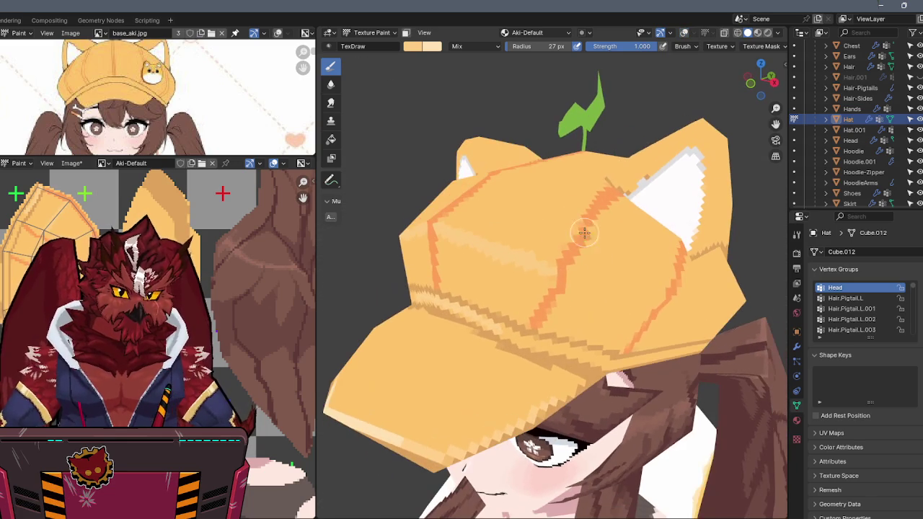
pyautogui.moveTo(536, 209); pyautogui.dragTo(548, 245, button='middle')
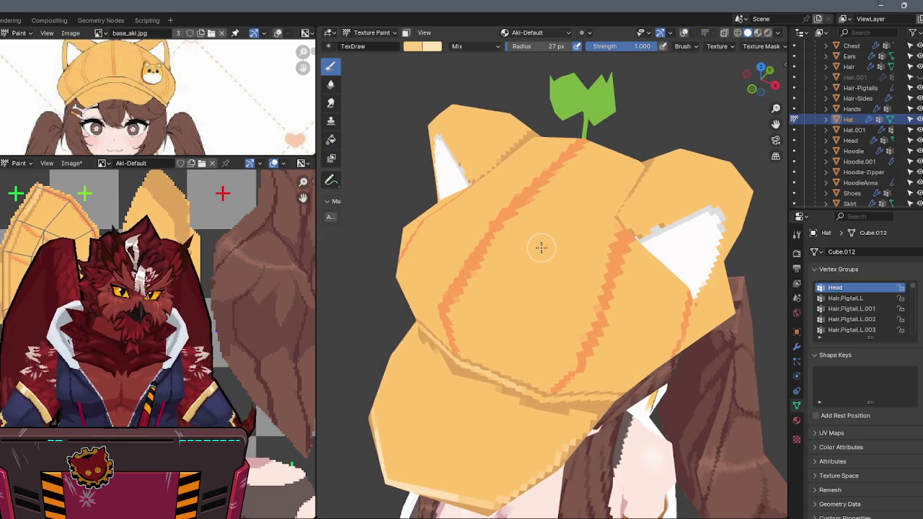
pyautogui.scroll(4, 545, 248)
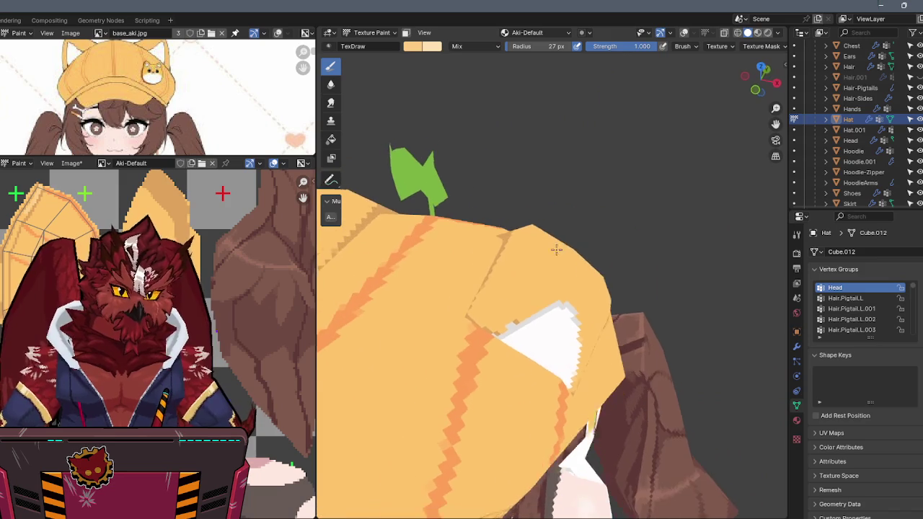
pyautogui.hotkey('alt', 'q')
pyautogui.hotkey('shift', 'alt', 'z')
# Paint over the ear base of Hat.001, orbiting around the cap between strokes.
pyautogui.moveTo(556, 267)
pyautogui.mouseDown(button='middle')
pyautogui.moveTo(504, 298)
pyautogui.moveTo(532, 278)
pyautogui.moveTo(500, 278)
pyautogui.moveTo(546, 274)
pyautogui.mouseUp(button='middle')
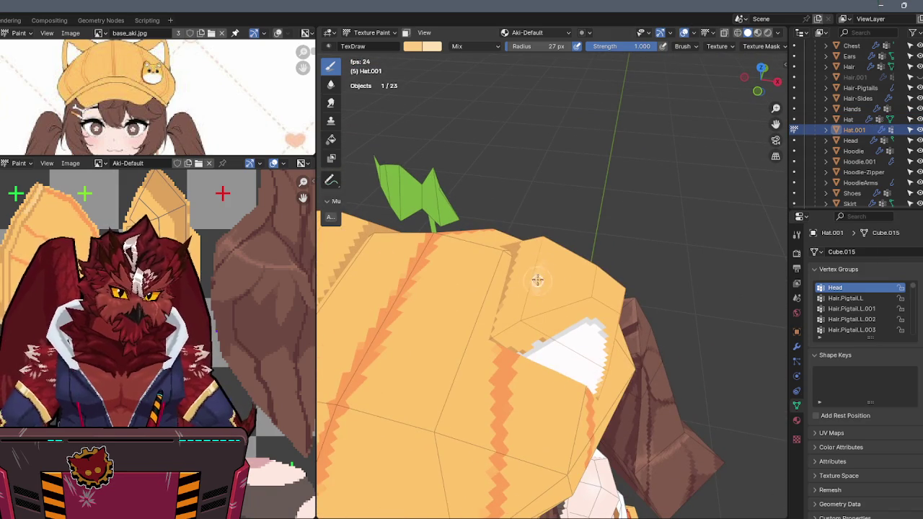
pyautogui.moveTo(582, 295); pyautogui.dragTo(552, 302)
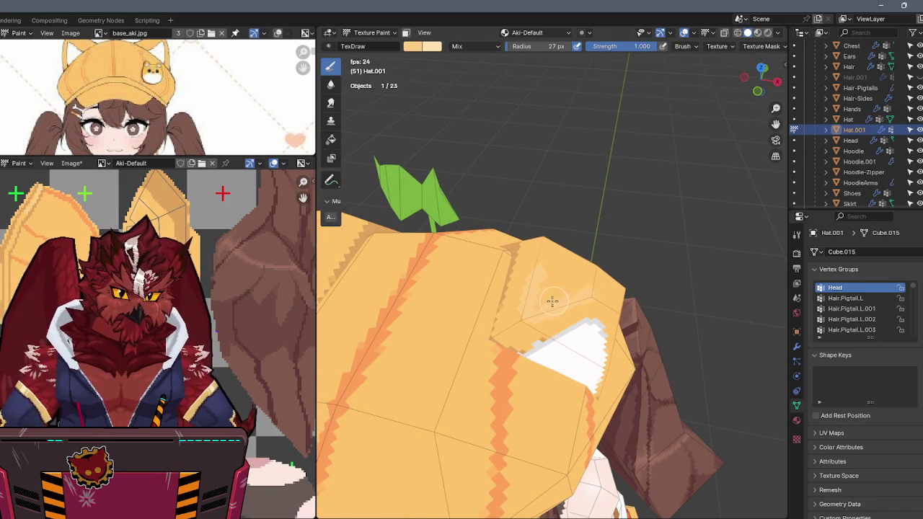
pyautogui.moveTo(585, 295)
pyautogui.mouseDown(button='middle')
pyautogui.moveTo(521, 290)
pyautogui.moveTo(519, 268)
pyautogui.moveTo(555, 291)
pyautogui.mouseUp(button='middle')
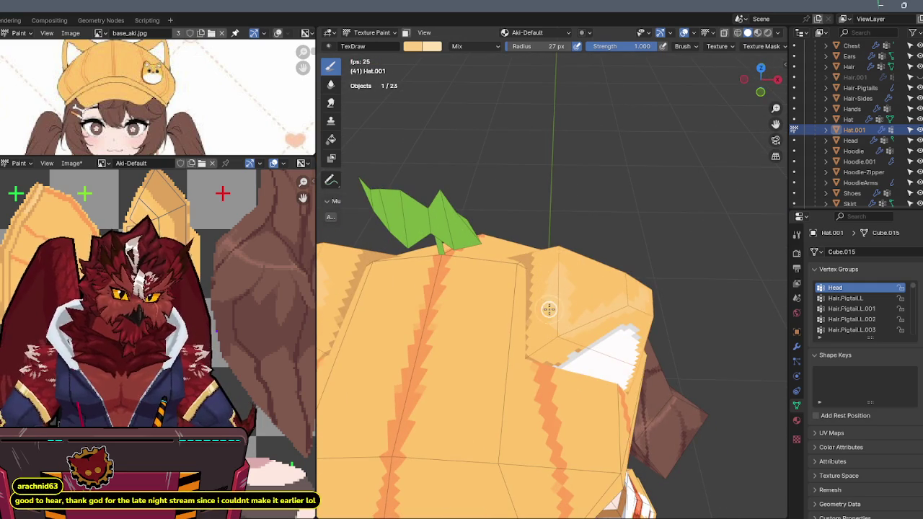
pyautogui.moveTo(558, 322)
pyautogui.mouseDown(button='middle')
pyautogui.moveTo(552, 310)
pyautogui.moveTo(514, 324)
pyautogui.moveTo(526, 282)
pyautogui.moveTo(500, 303)
pyautogui.moveTo(484, 284)
pyautogui.mouseUp(button='middle')
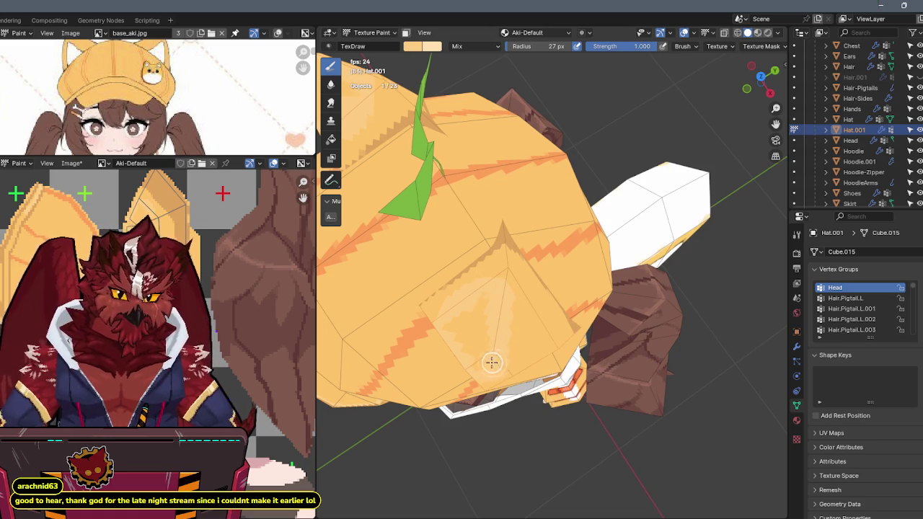
pyautogui.moveTo(480, 324)
pyautogui.mouseDown(button='middle')
pyautogui.moveTo(521, 272)
pyautogui.moveTo(501, 308)
pyautogui.moveTo(532, 274)
pyautogui.moveTo(463, 261)
pyautogui.moveTo(480, 256)
pyautogui.moveTo(483, 241)
pyautogui.moveTo(471, 237)
pyautogui.moveTo(445, 256)
pyautogui.mouseUp(button='middle')
pyautogui.moveTo(496, 228)
pyautogui.mouseDown(button='middle')
pyautogui.moveTo(476, 232)
pyautogui.moveTo(524, 223)
pyautogui.moveTo(534, 200)
pyautogui.moveTo(503, 237)
pyautogui.moveTo(586, 181)
pyautogui.moveTo(570, 198)
pyautogui.mouseUp(button='middle')
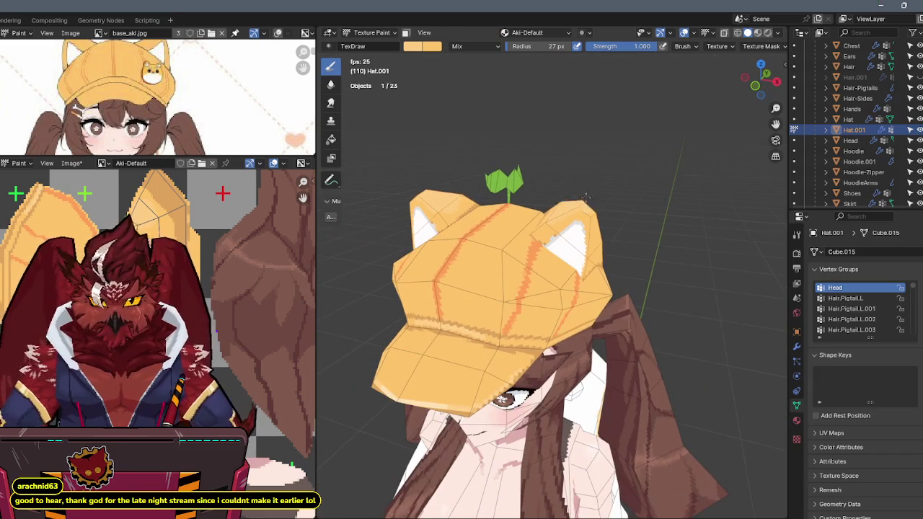
# Check the cap in front view, turn overlays back on, and save the texture image.
pyautogui.press('KP_1')
pyautogui.scroll(1, 570, 216)
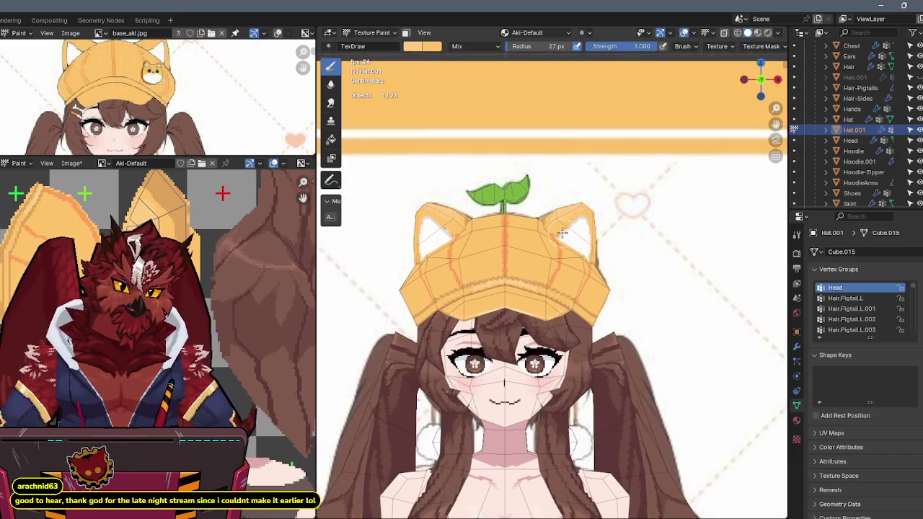
pyautogui.scroll(1, 569, 216)
pyautogui.moveTo(569, 217)
pyautogui.mouseDown(button='middle')
pyautogui.moveTo(598, 190)
pyautogui.moveTo(537, 245)
pyautogui.moveTo(552, 233)
pyautogui.moveTo(534, 239)
pyautogui.moveTo(513, 216)
pyautogui.mouseUp(button='middle')
pyautogui.scroll(2, 603, 183)
pyautogui.hotkey('shift', 'alt', 'z')
pyautogui.scroll(3, 598, 190)
pyautogui.hotkey('ctrl', 's')
# Switch painting to the main Hat and touch up its stripes from several angles.
pyautogui.hotkey('alt', 'q')
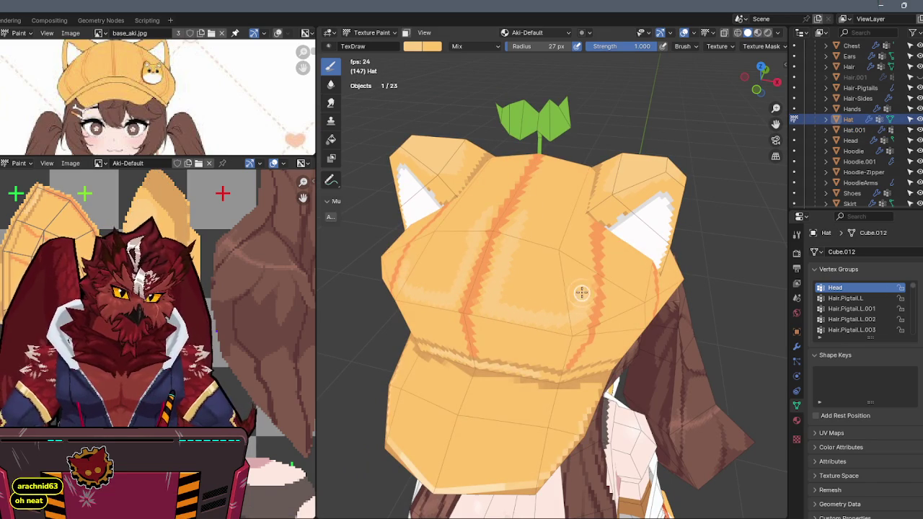
pyautogui.moveTo(569, 202)
pyautogui.mouseDown(button='middle')
pyautogui.moveTo(443, 228)
pyautogui.moveTo(507, 200)
pyautogui.mouseUp(button='middle')
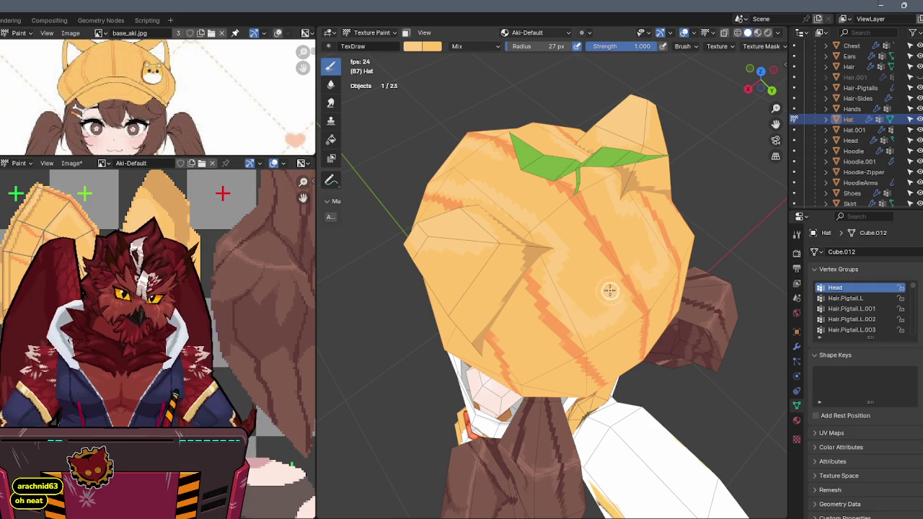
pyautogui.moveTo(543, 204)
pyautogui.mouseDown(button='middle')
pyautogui.moveTo(596, 193)
pyautogui.moveTo(542, 218)
pyautogui.mouseUp(button='middle')
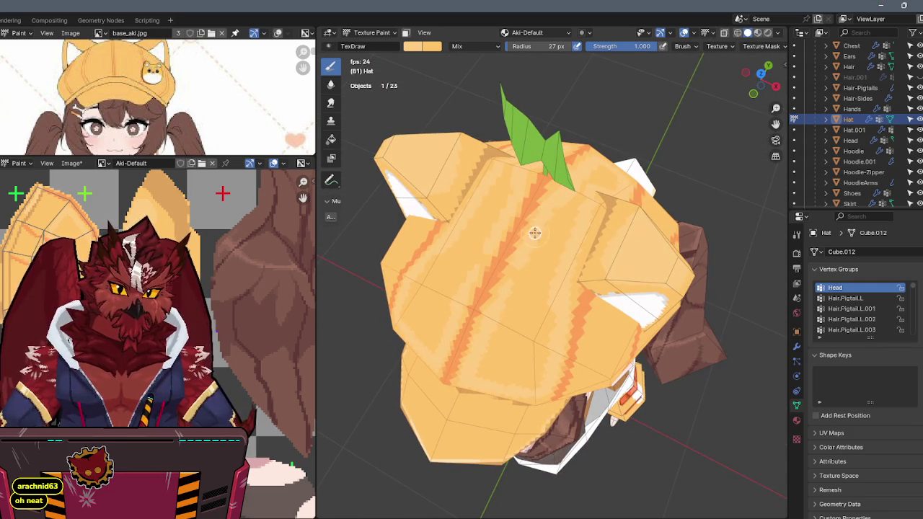
pyautogui.moveTo(556, 299); pyautogui.dragTo(546, 262, button='middle')
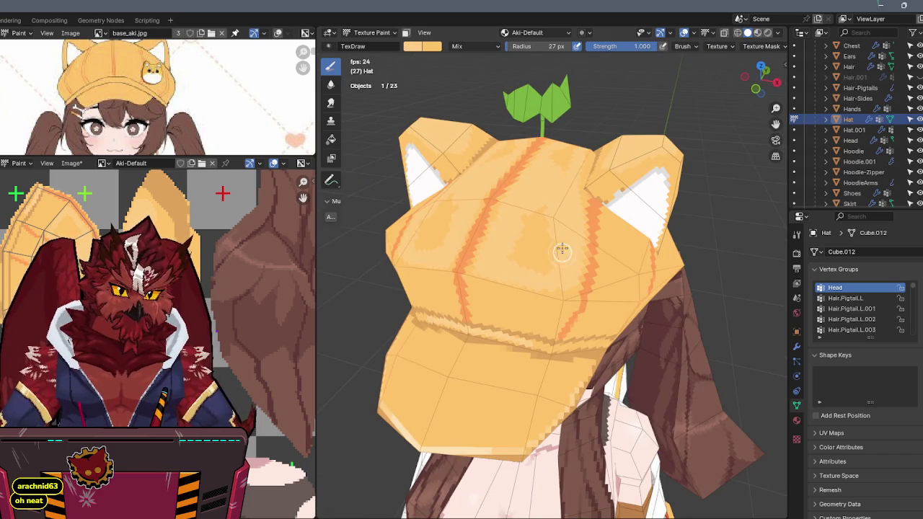
pyautogui.moveTo(513, 261); pyautogui.dragTo(463, 251, button='middle')
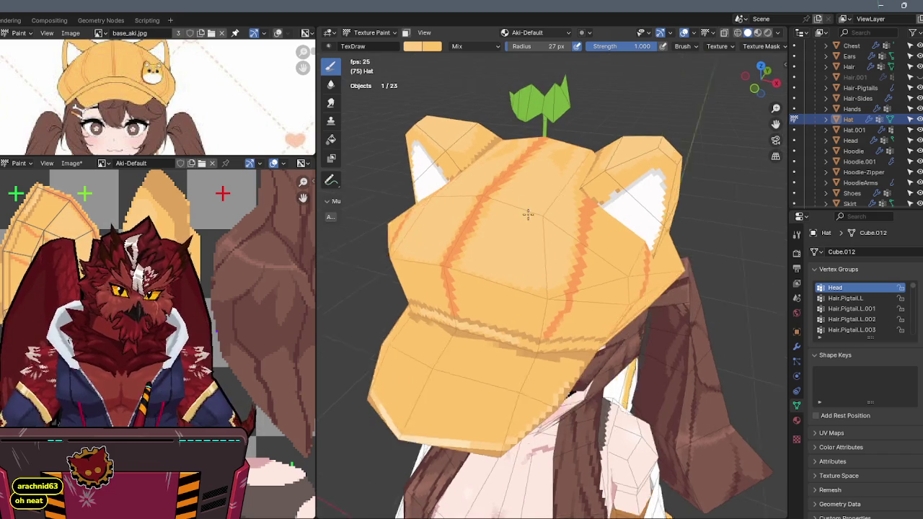
pyautogui.moveTo(582, 199)
pyautogui.mouseDown(button='middle')
pyautogui.moveTo(506, 190)
pyautogui.moveTo(573, 216)
pyautogui.moveTo(560, 220)
pyautogui.moveTo(552, 264)
pyautogui.mouseUp(button='middle')
# Zoom out to review the whole character, then leave texture painting.
pyautogui.moveTo(591, 292)
pyautogui.mouseDown(button='middle')
pyautogui.moveTo(598, 212)
pyautogui.moveTo(628, 200)
pyautogui.mouseUp(button='middle')
pyautogui.scroll(-3, 598, 212)
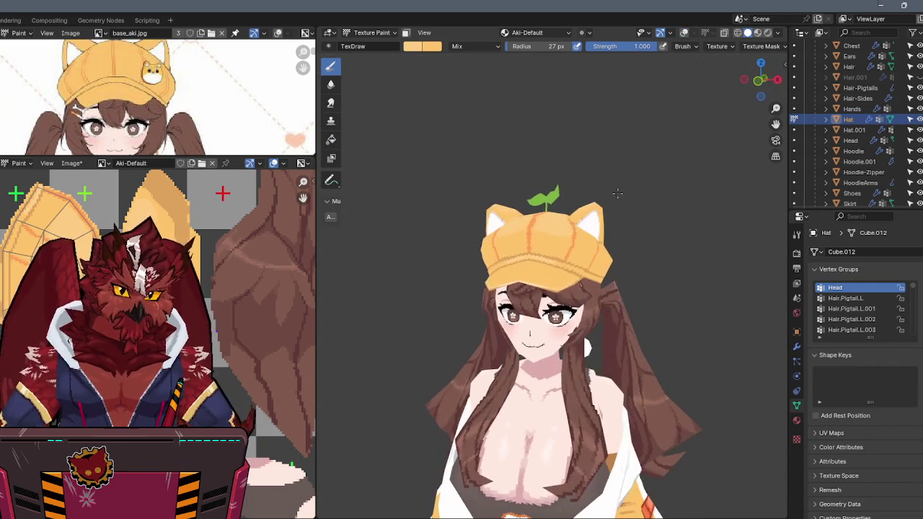
pyautogui.scroll(2, 585, 208)
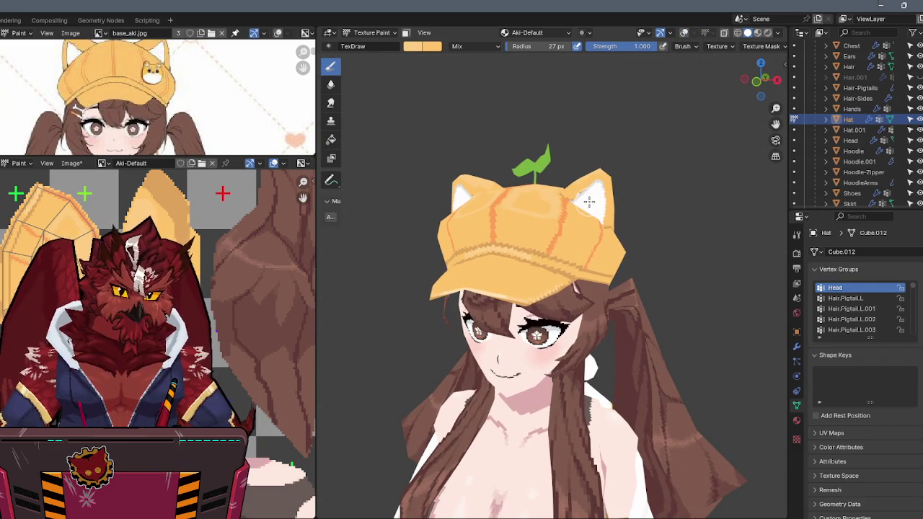
pyautogui.hotkey('ctrl', 'z')
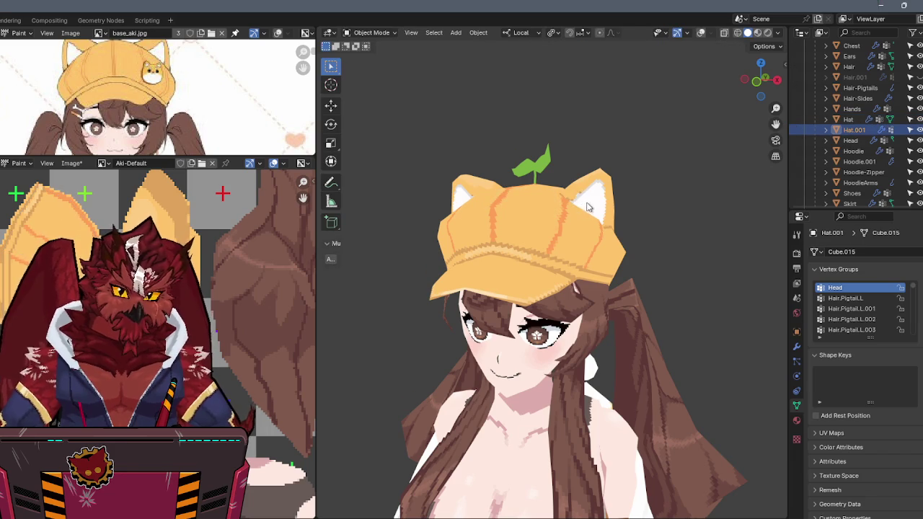
# Re-enter Texture Paint on the main Hat, orbit to a side view, and toggle overlays.
pyautogui.hotkey('ctrl', 'Tab')
pyautogui.click(606, 204)
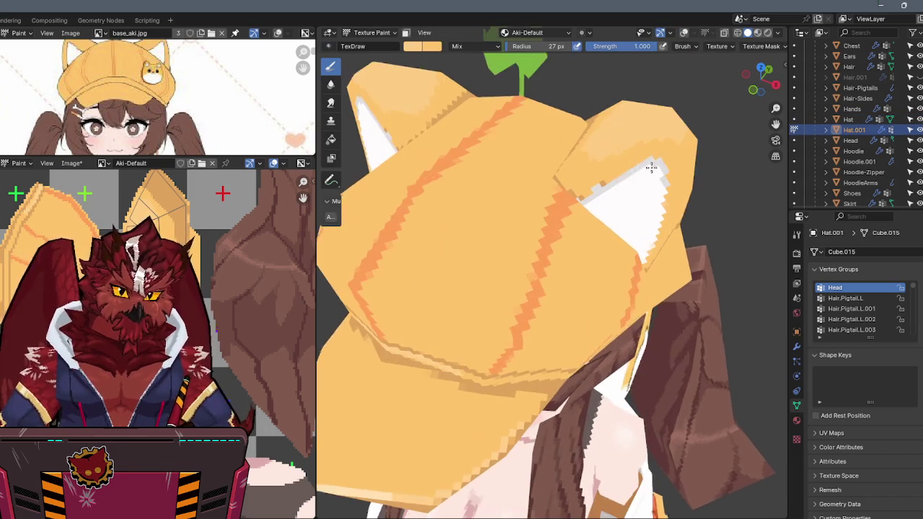
pyautogui.moveTo(605, 203); pyautogui.dragTo(579, 169, button='middle')
pyautogui.scroll(2, 579, 169)
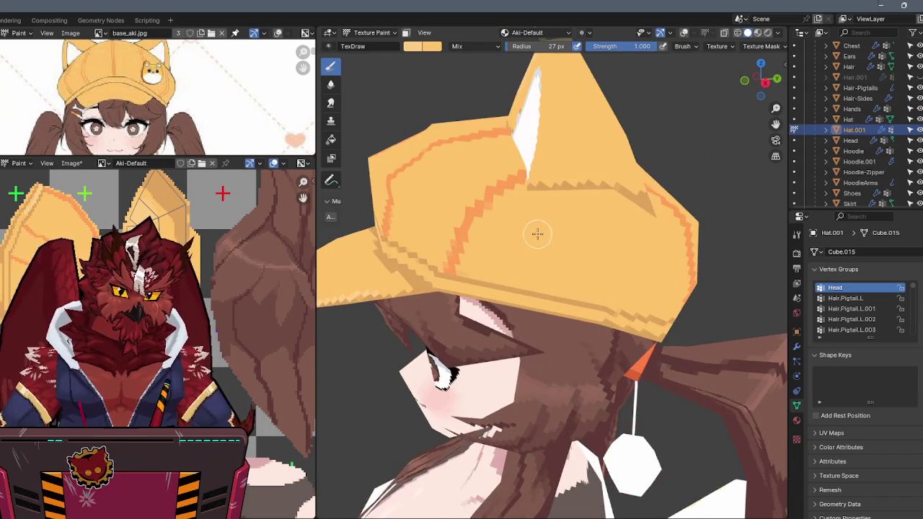
pyautogui.hotkey('ctrl', 'z')
pyautogui.moveTo(537, 236)
pyautogui.mouseDown(button='middle')
pyautogui.moveTo(563, 246)
pyautogui.moveTo(527, 249)
pyautogui.moveTo(461, 218)
pyautogui.moveTo(667, 215)
pyautogui.moveTo(523, 195)
pyautogui.moveTo(669, 206)
pyautogui.moveTo(632, 212)
pyautogui.mouseUp(button='middle')
pyautogui.hotkey('shift', 'alt', 'z')
pyautogui.hotkey('shift', 'alt', 'z')
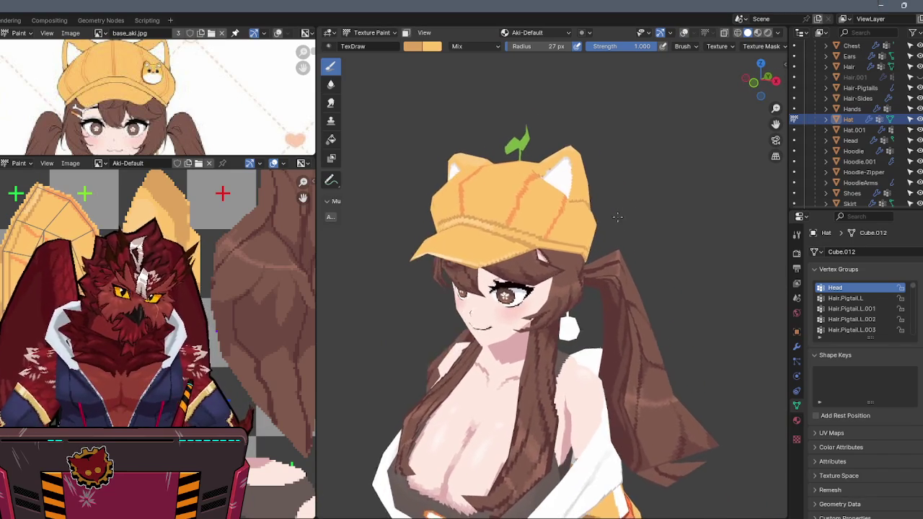
# Orbit around the hat's sides and back, swap the brush colours, and show the overlays.
pyautogui.scroll(-3, 157, 303)
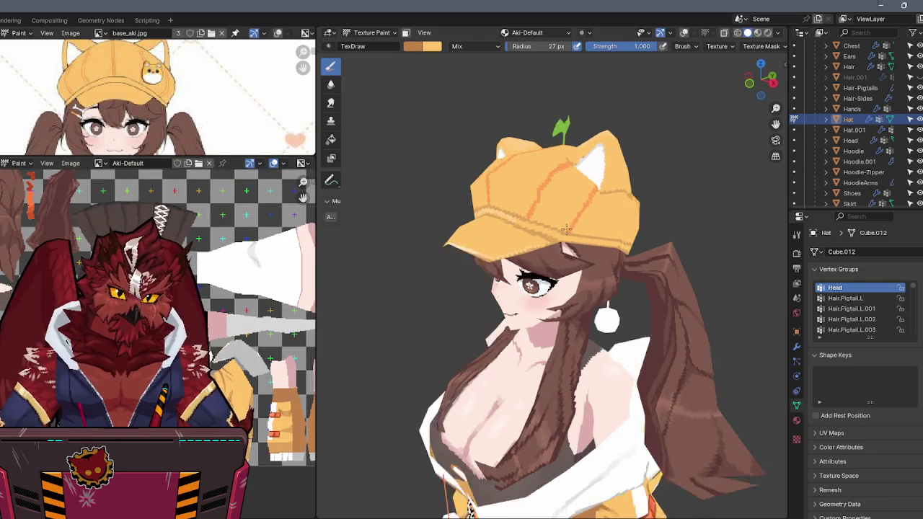
pyautogui.moveTo(505, 274); pyautogui.dragTo(481, 258, button='middle')
pyautogui.scroll(3, 481, 258)
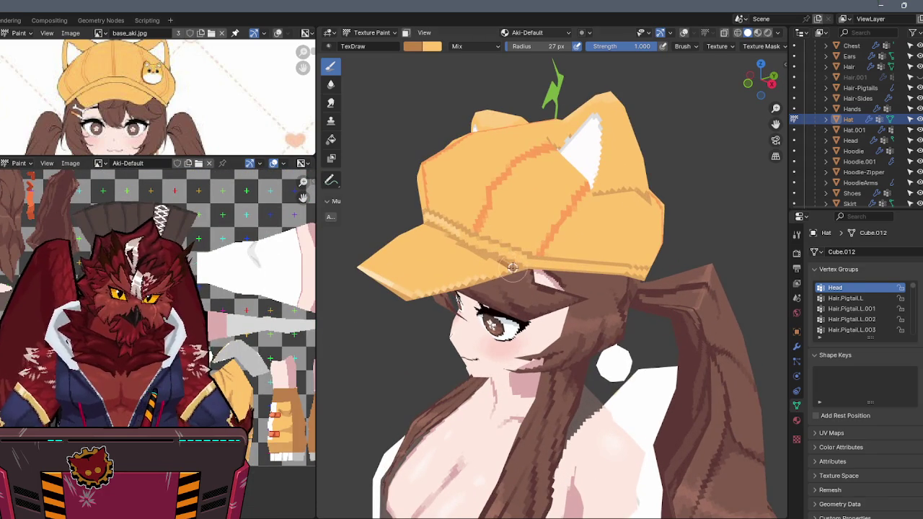
pyautogui.scroll(1, 491, 259)
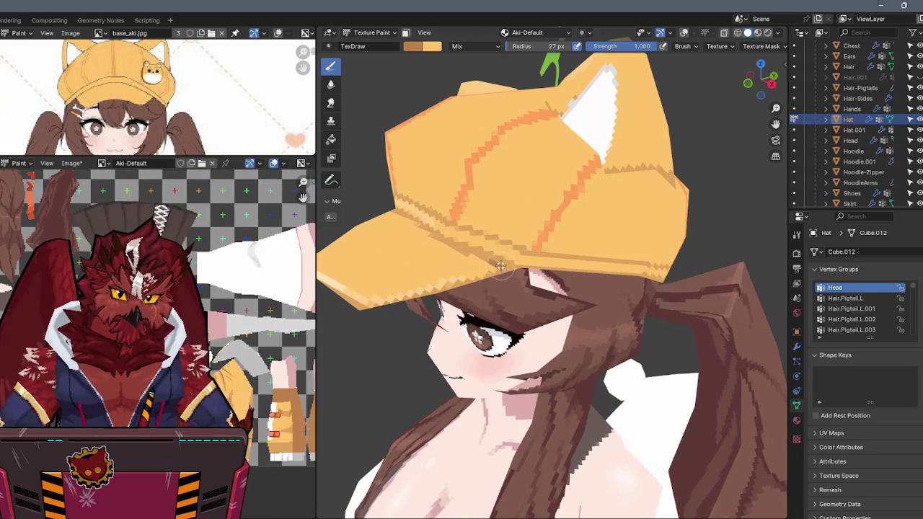
pyautogui.moveTo(578, 240); pyautogui.dragTo(391, 220, button='middle')
pyautogui.scroll(1, 391, 220)
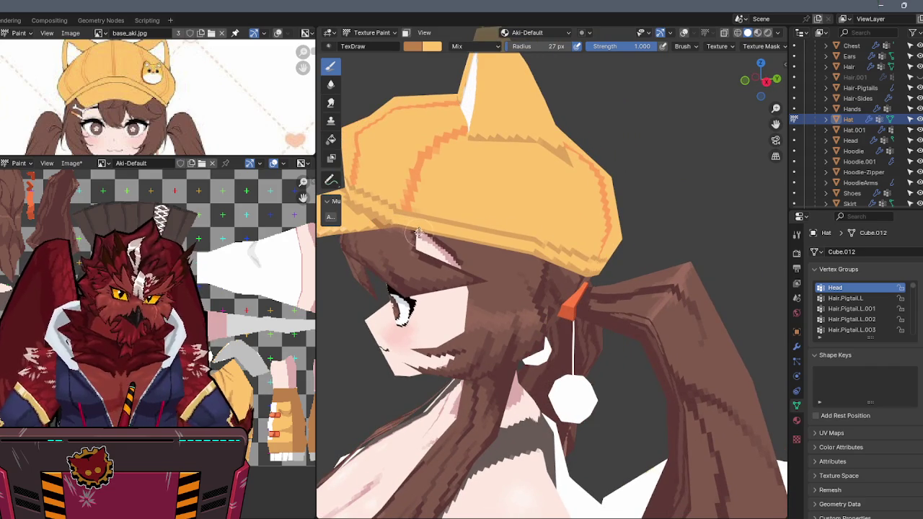
pyautogui.moveTo(508, 251)
pyautogui.mouseDown(button='middle')
pyautogui.moveTo(575, 281)
pyautogui.moveTo(602, 273)
pyautogui.mouseUp(button='middle')
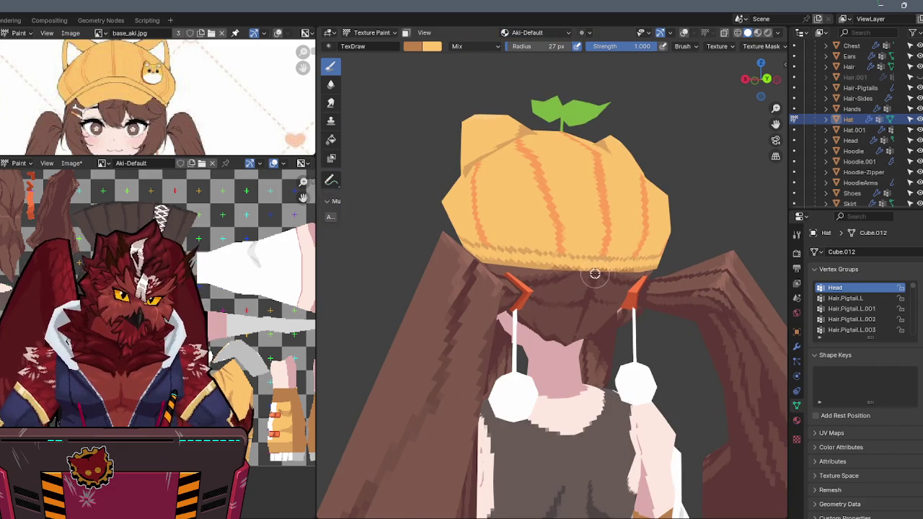
pyautogui.moveTo(497, 265); pyautogui.dragTo(546, 271, button='middle')
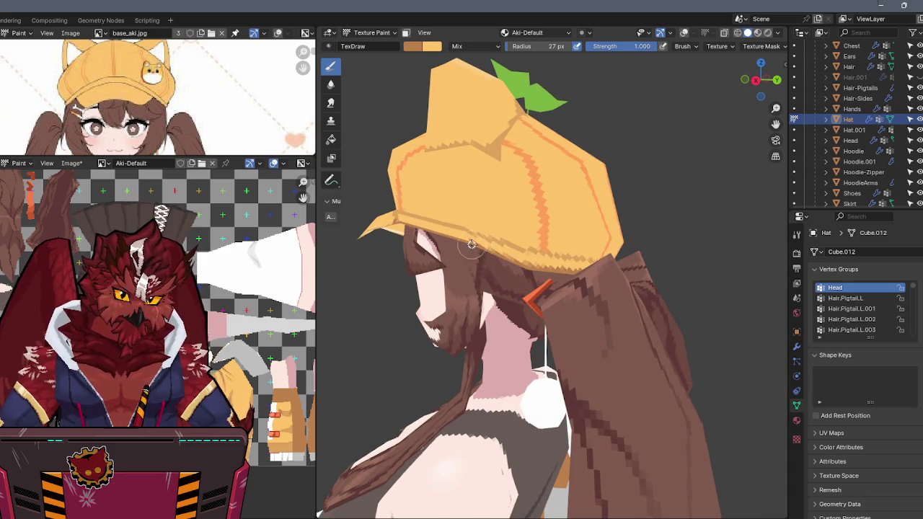
pyautogui.moveTo(525, 246)
pyautogui.mouseDown(button='middle')
pyautogui.moveTo(514, 225)
pyautogui.moveTo(532, 210)
pyautogui.mouseUp(button='middle')
pyautogui.press('x')
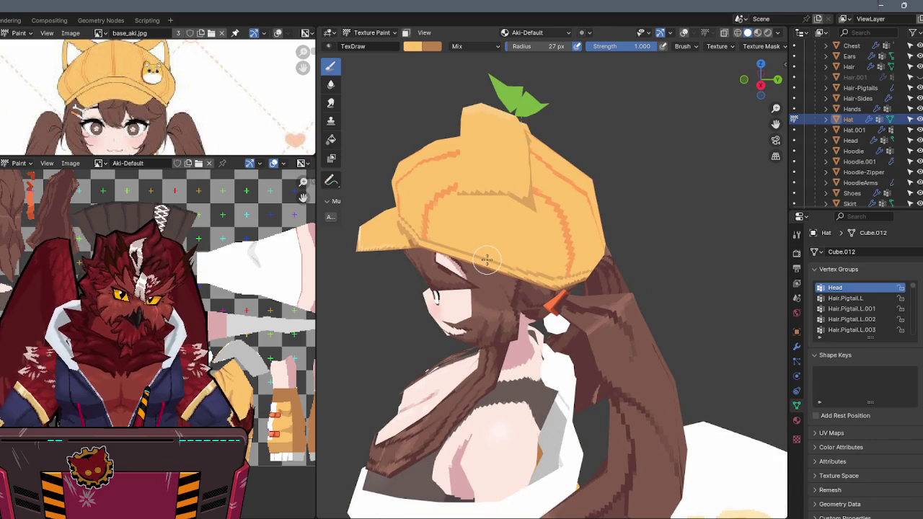
pyautogui.moveTo(487, 258)
pyautogui.mouseDown(button='middle')
pyautogui.moveTo(555, 239)
pyautogui.moveTo(552, 248)
pyautogui.mouseUp(button='middle')
pyautogui.hotkey('shift', 'alt', 'z')
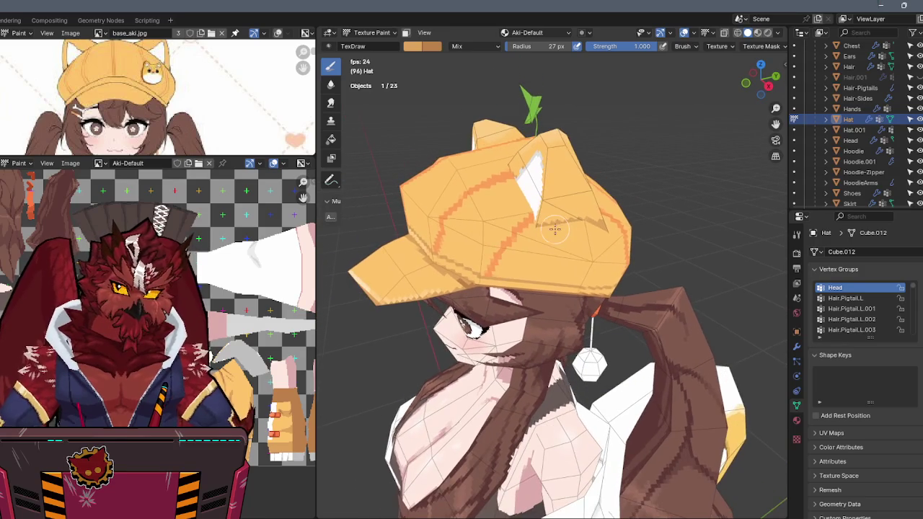
# Paint lighter orange stripes on the hat, swapping brush colours between strokes.
pyautogui.moveTo(553, 228); pyautogui.dragTo(546, 220, button='middle')
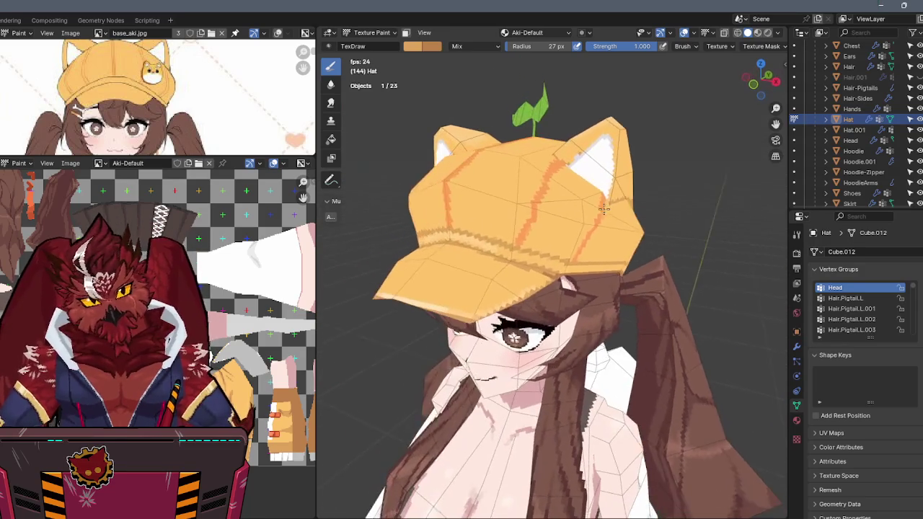
pyautogui.press('s')
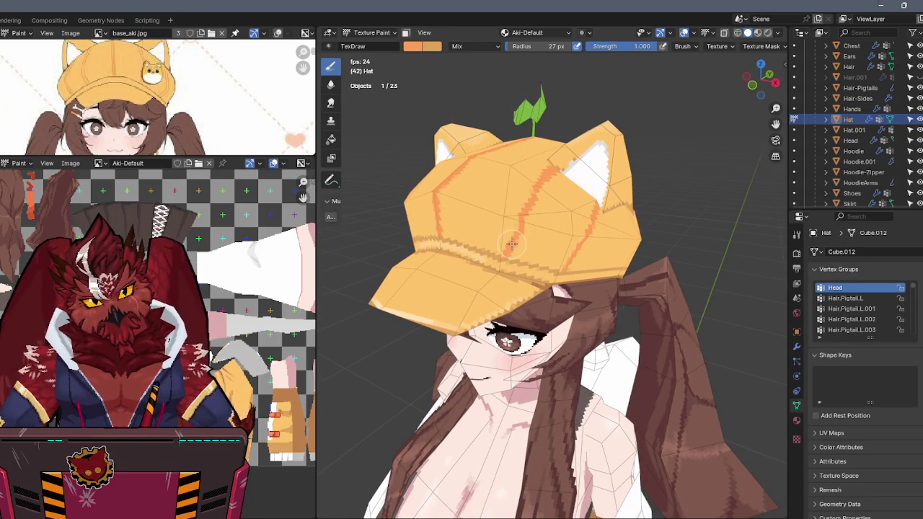
pyautogui.moveTo(511, 244); pyautogui.dragTo(524, 217)
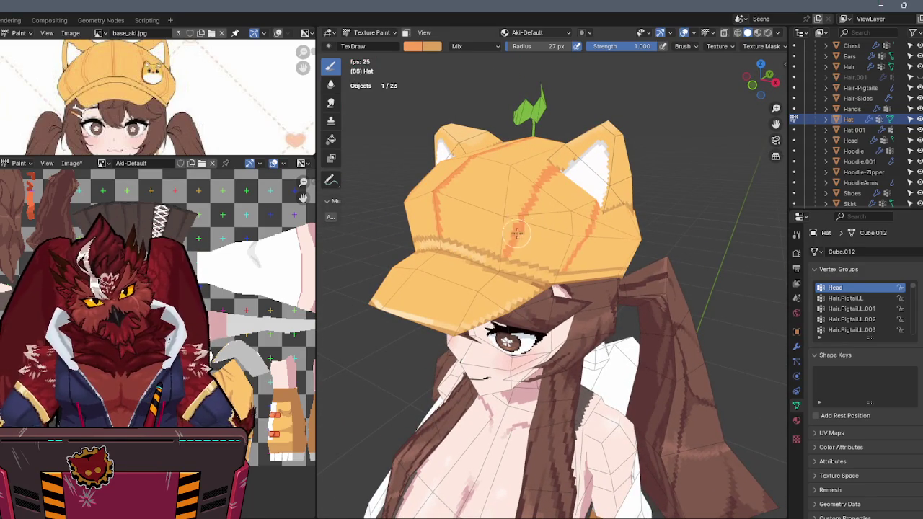
pyautogui.press('s')
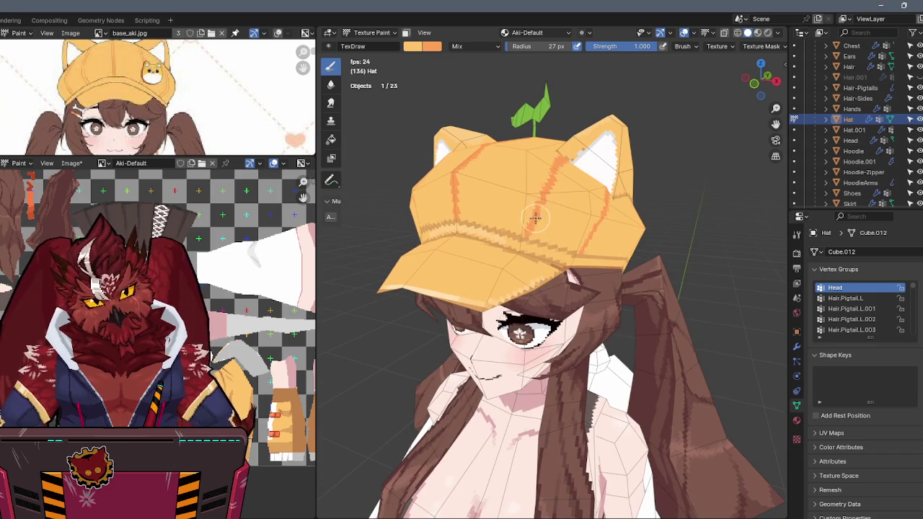
pyautogui.press('s')
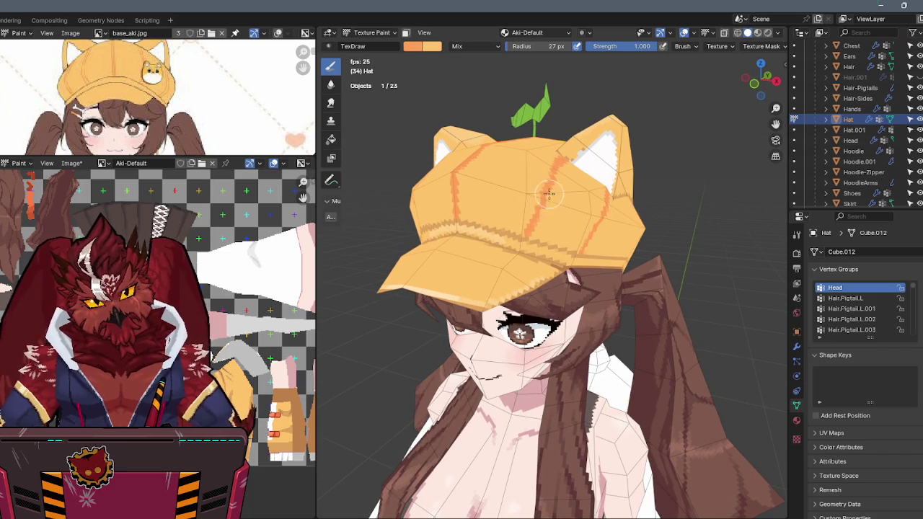
pyautogui.press('x')
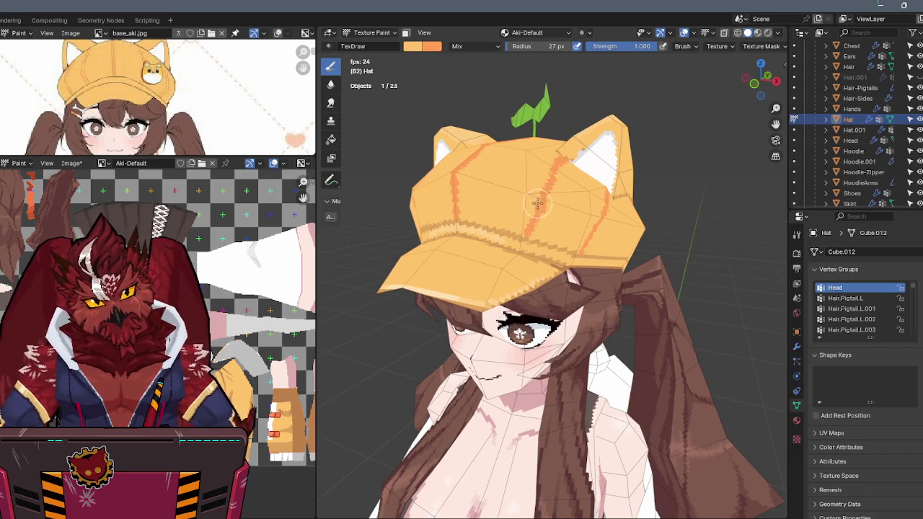
pyautogui.moveTo(548, 209); pyautogui.dragTo(496, 254, button='middle')
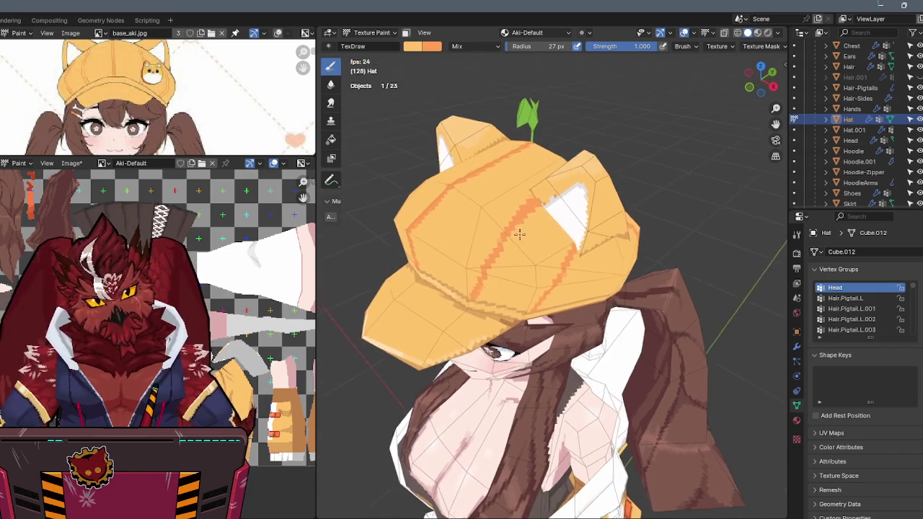
pyautogui.press('x')
pyautogui.moveTo(496, 254); pyautogui.dragTo(489, 267)
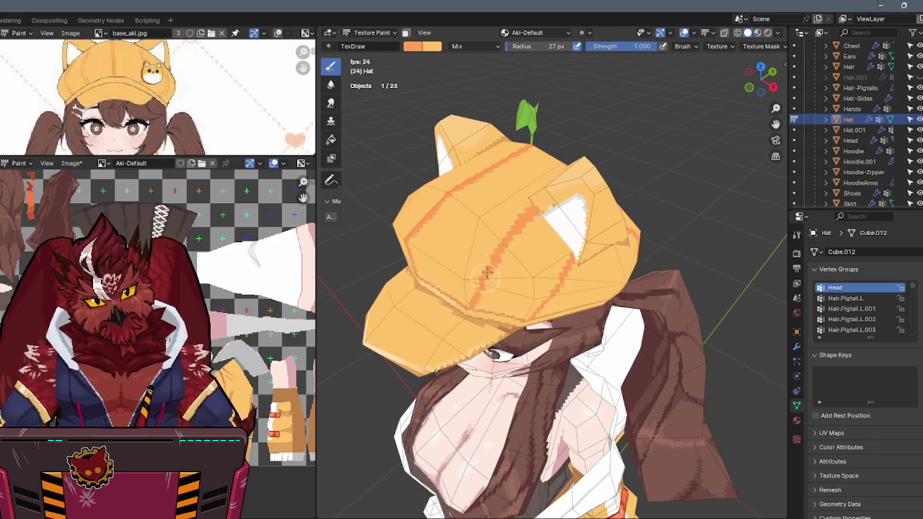
pyautogui.moveTo(492, 261); pyautogui.dragTo(518, 211, button='middle')
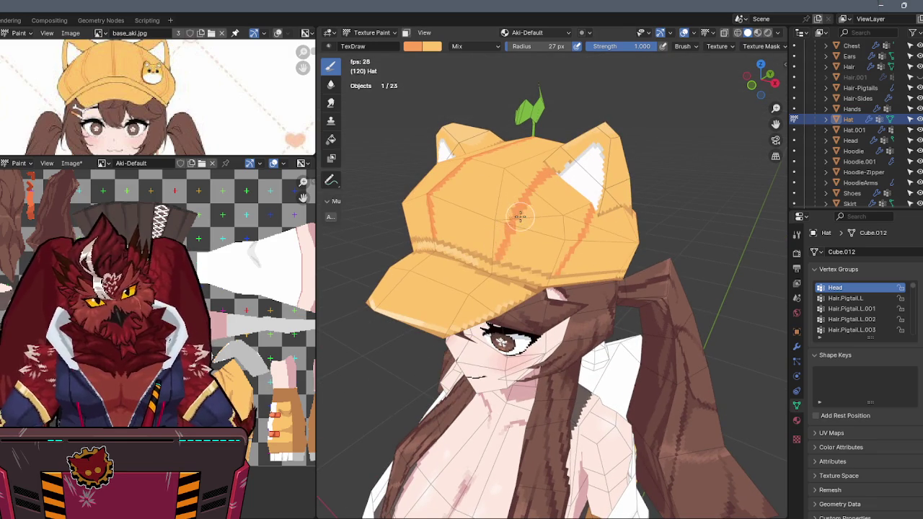
pyautogui.moveTo(519, 217); pyautogui.dragTo(499, 248, button='middle')
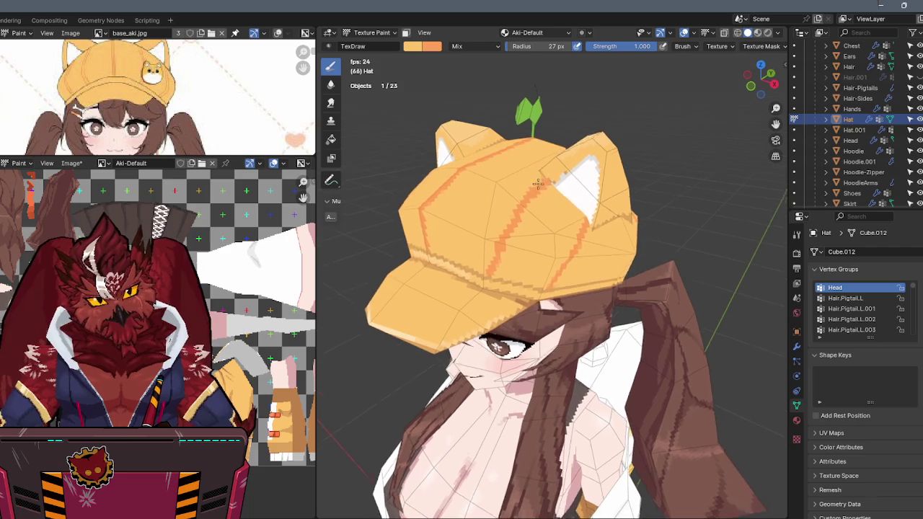
# Orbit to a frontal view and brighten the hat's brim band.
pyautogui.moveTo(534, 195); pyautogui.dragTo(546, 186, button='middle')
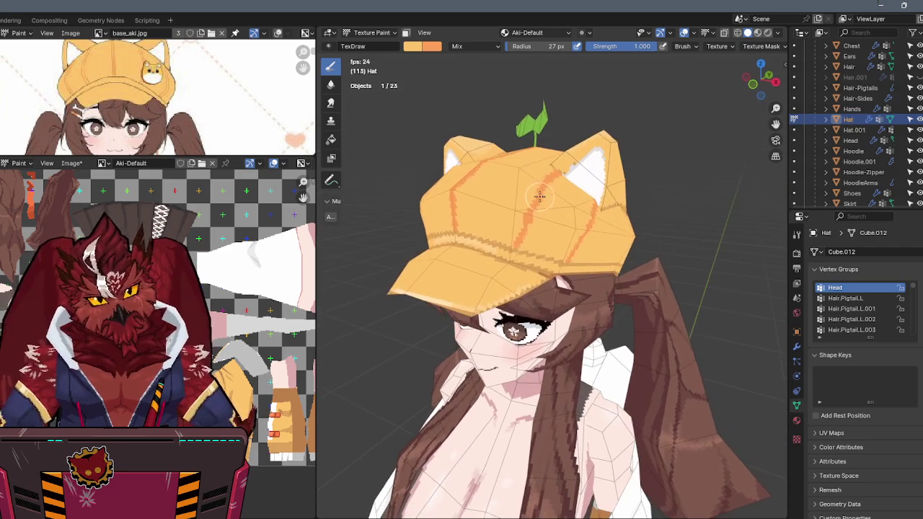
pyautogui.scroll(5, 533, 202)
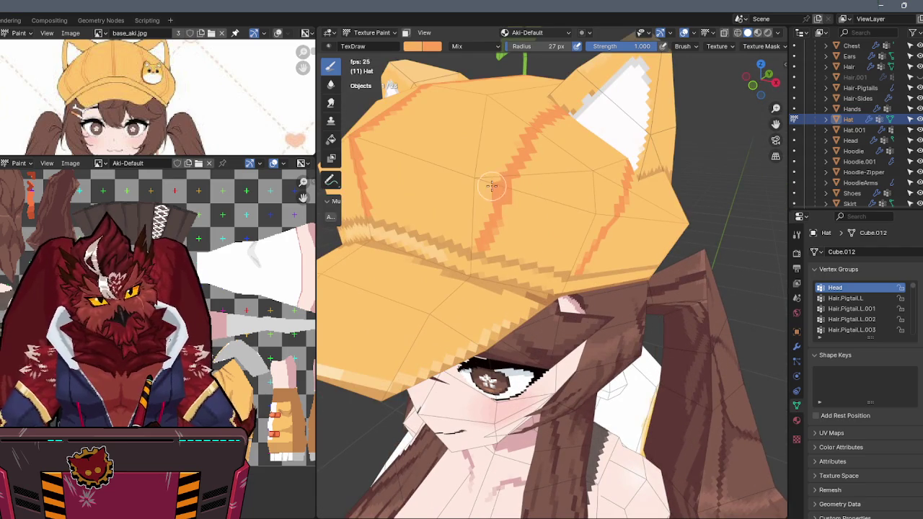
pyautogui.scroll(-5, 509, 202)
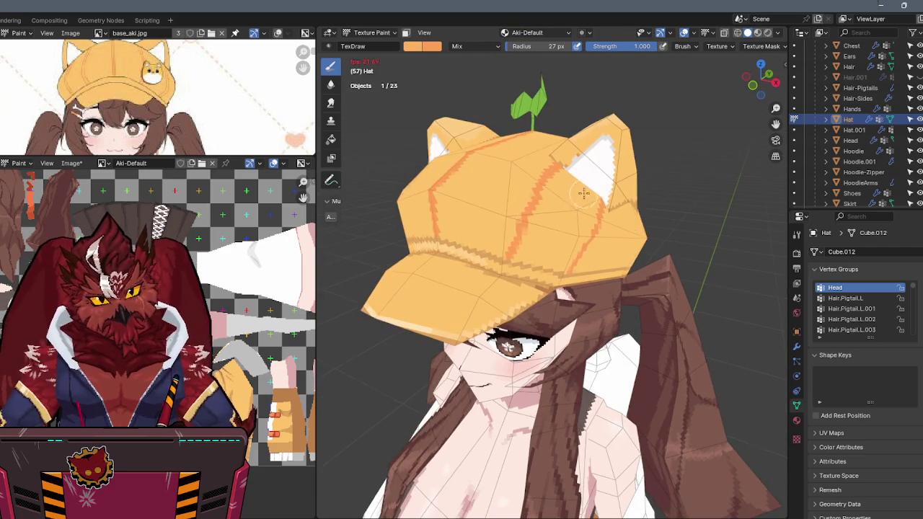
pyautogui.moveTo(569, 177)
pyautogui.mouseDown(button='middle')
pyautogui.moveTo(471, 186)
pyautogui.moveTo(573, 123)
pyautogui.moveTo(537, 247)
pyautogui.mouseUp(button='middle')
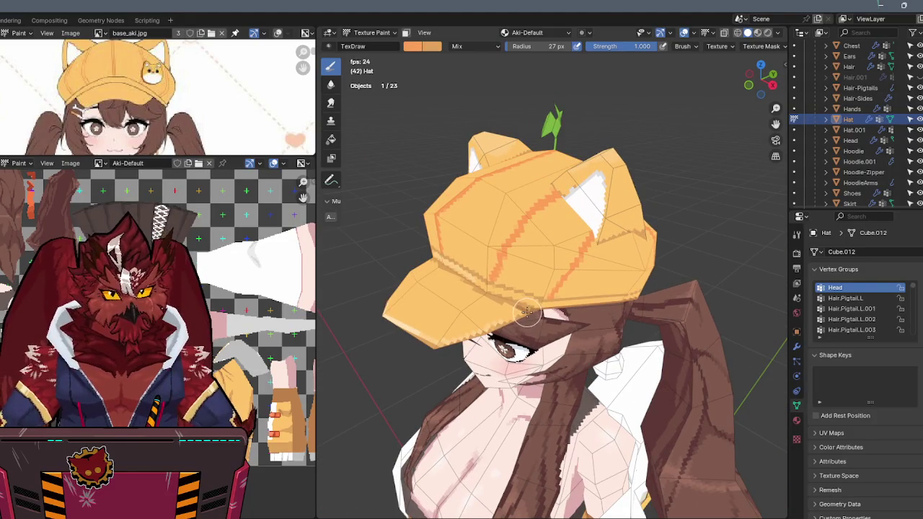
pyautogui.scroll(2, 555, 267)
pyautogui.moveTo(613, 72)
pyautogui.mouseDown(button='middle')
pyautogui.moveTo(476, 124)
pyautogui.moveTo(469, 151)
pyautogui.moveTo(483, 195)
pyautogui.mouseUp(button='middle')
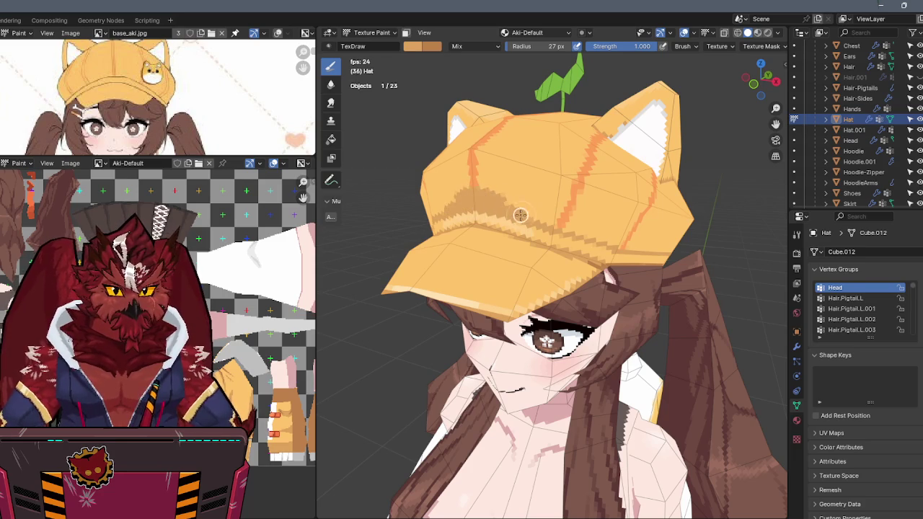
pyautogui.moveTo(538, 216)
pyautogui.mouseDown()
pyautogui.moveTo(520, 203)
pyautogui.moveTo(570, 228)
pyautogui.mouseUp()
# Orbit around the back and sides of the hat to check the stripes.
pyautogui.moveTo(604, 237); pyautogui.dragTo(490, 215, button='middle')
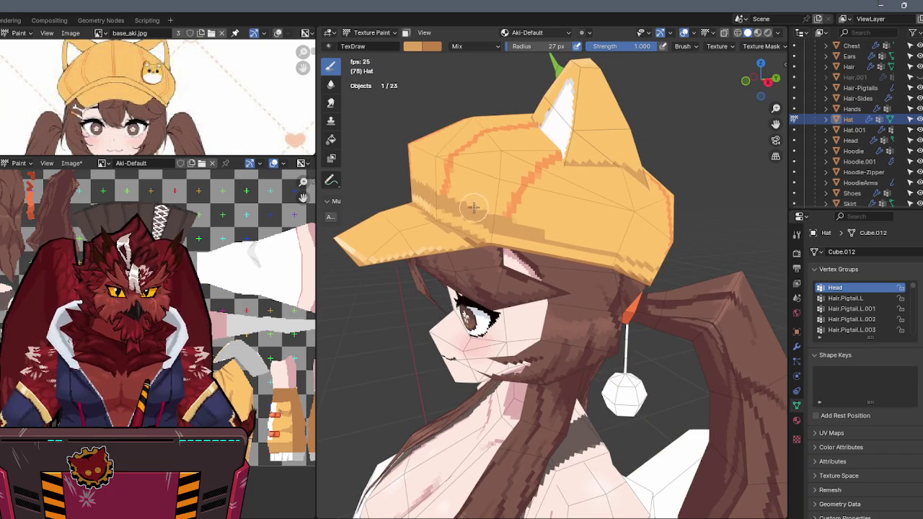
pyautogui.moveTo(575, 241)
pyautogui.mouseDown(button='middle')
pyautogui.moveTo(532, 228)
pyautogui.moveTo(482, 238)
pyautogui.mouseUp(button='middle')
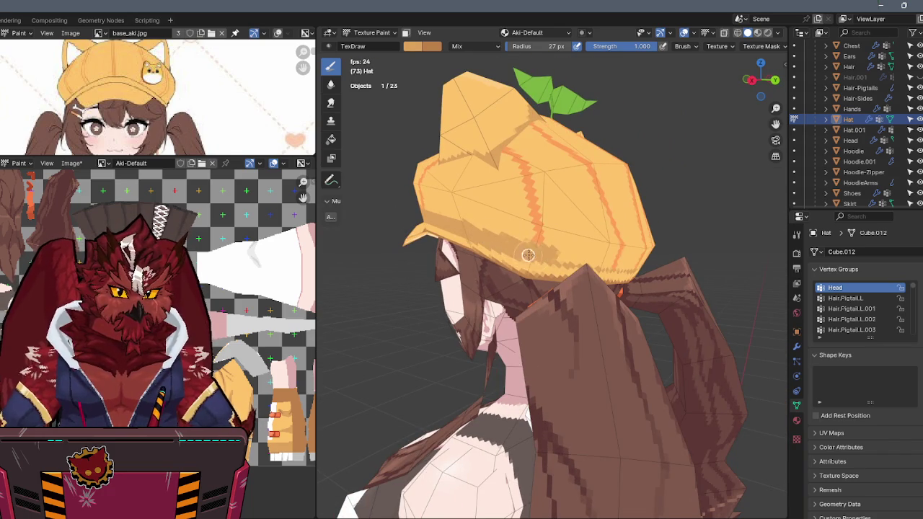
pyautogui.moveTo(580, 272); pyautogui.dragTo(481, 240, button='middle')
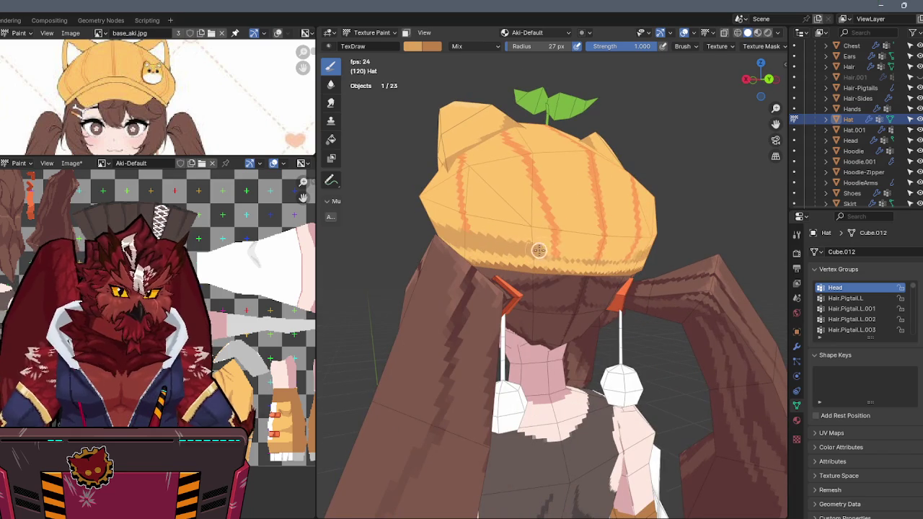
pyautogui.moveTo(579, 231); pyautogui.dragTo(548, 236, button='middle')
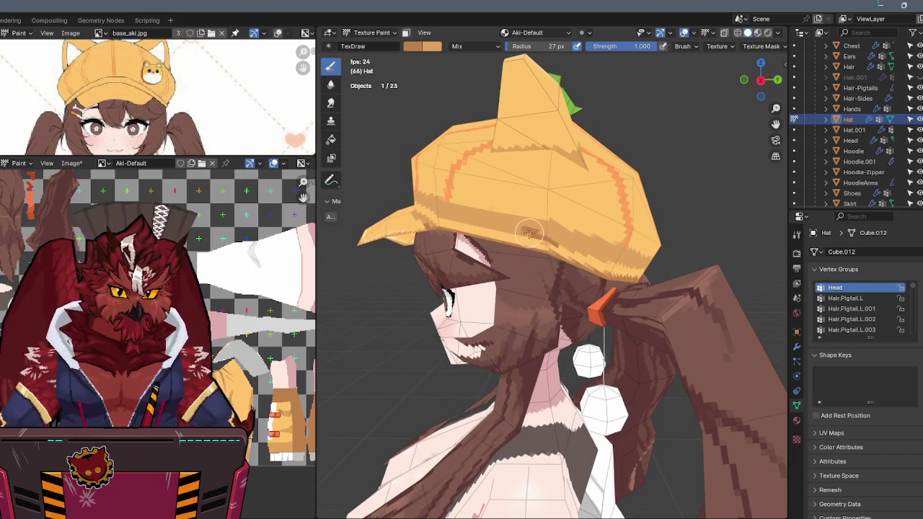
pyautogui.moveTo(509, 231)
pyautogui.mouseDown(button='middle')
pyautogui.moveTo(572, 240)
pyautogui.moveTo(547, 229)
pyautogui.mouseUp(button='middle')
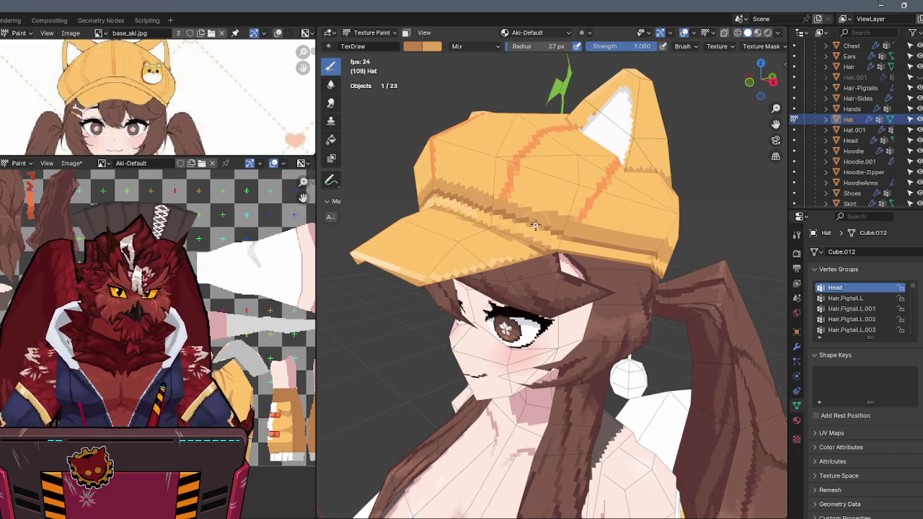
pyautogui.moveTo(569, 236)
pyautogui.mouseDown(button='middle')
pyautogui.moveTo(540, 221)
pyautogui.moveTo(497, 241)
pyautogui.moveTo(497, 261)
pyautogui.mouseUp(button='middle')
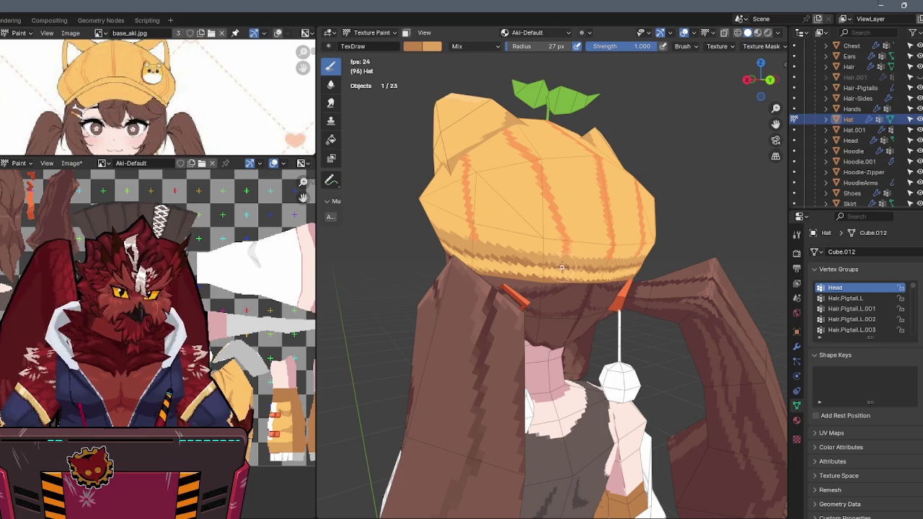
pyautogui.moveTo(538, 266)
pyautogui.mouseDown(button='middle')
pyautogui.moveTo(641, 238)
pyautogui.moveTo(629, 196)
pyautogui.moveTo(565, 202)
pyautogui.mouseUp(button='middle')
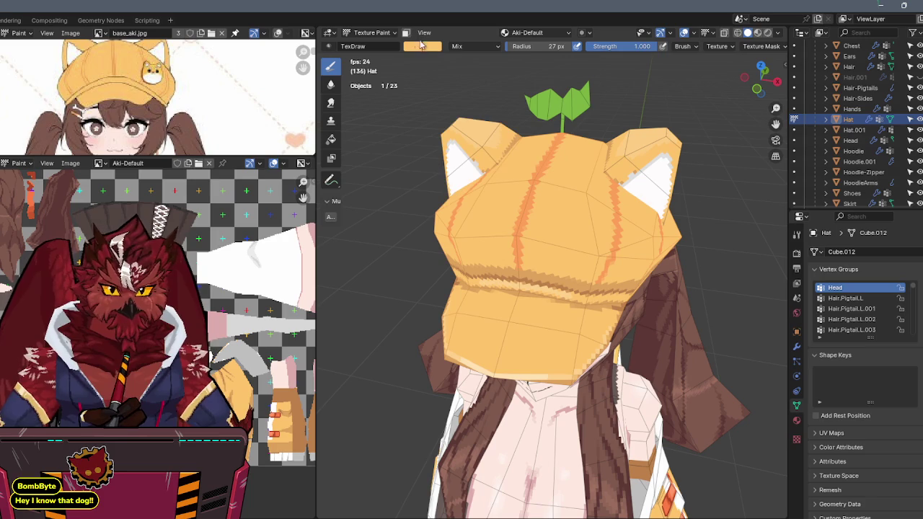
# Set the brush colour to pale orange: hue 0.102, saturation 0.361, value 1.000.
pyautogui.click(423, 46)
pyautogui.moveTo(462, 182); pyautogui.dragTo(481, 188)
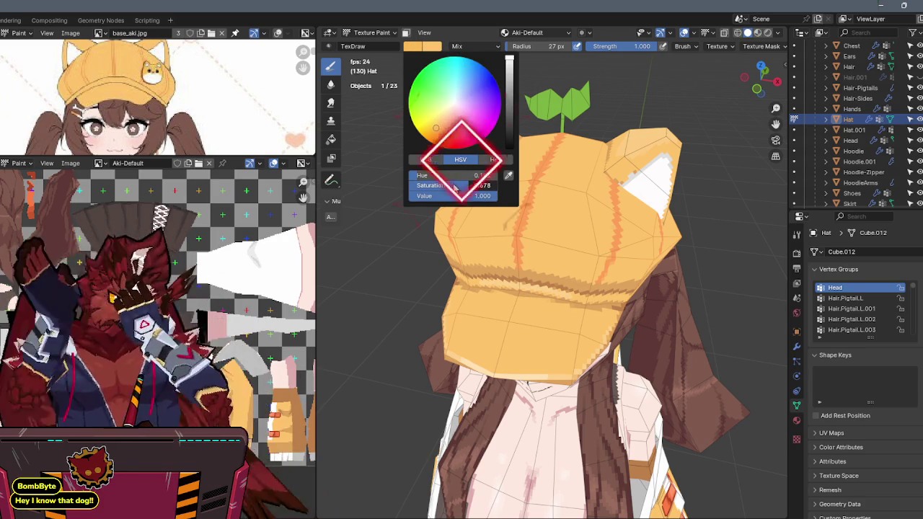
pyautogui.moveTo(454, 186); pyautogui.dragTo(441, 186)
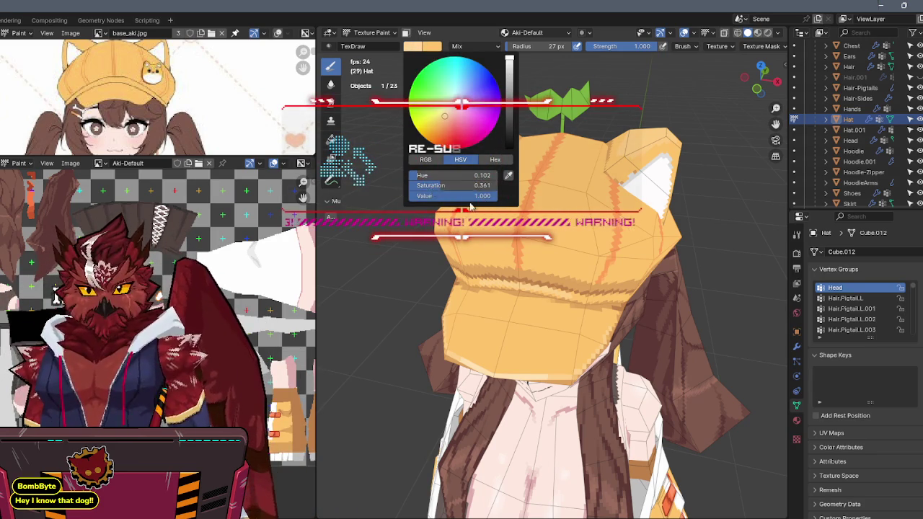
pyautogui.moveTo(548, 217); pyautogui.dragTo(567, 209, button='middle')
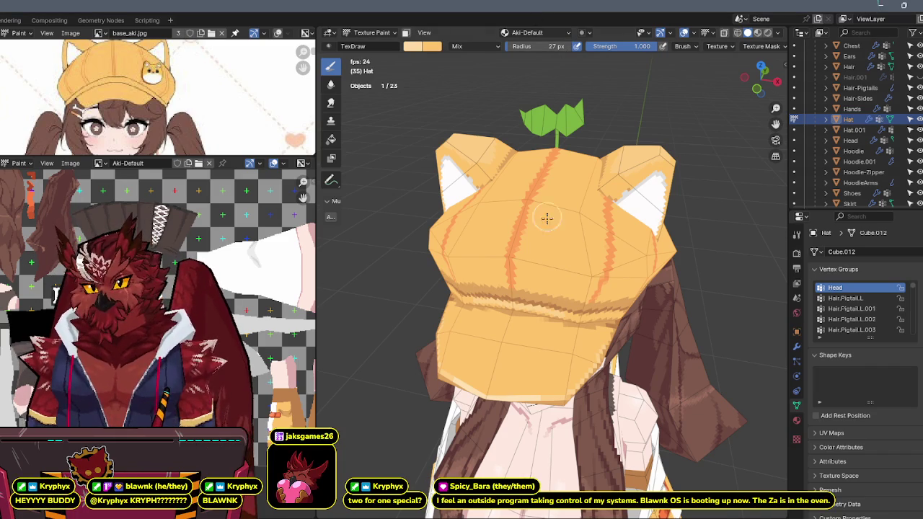
# Orbit around the head, then darken the brush colour to a deeper orange.
pyautogui.moveTo(577, 291); pyautogui.dragTo(543, 240, button='middle')
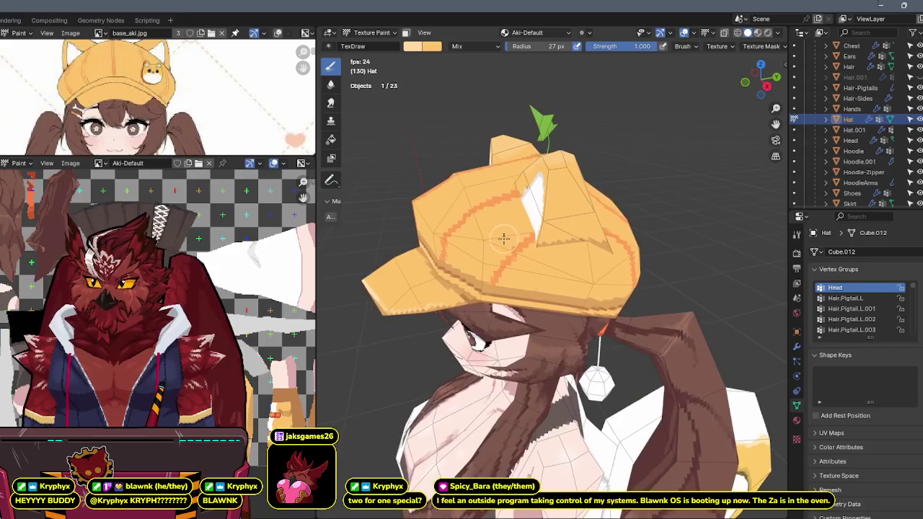
pyautogui.moveTo(542, 241)
pyautogui.mouseDown(button='middle')
pyautogui.moveTo(589, 202)
pyautogui.moveTo(618, 230)
pyautogui.moveTo(552, 258)
pyautogui.moveTo(526, 179)
pyautogui.moveTo(589, 187)
pyautogui.moveTo(515, 181)
pyautogui.mouseUp(button='middle')
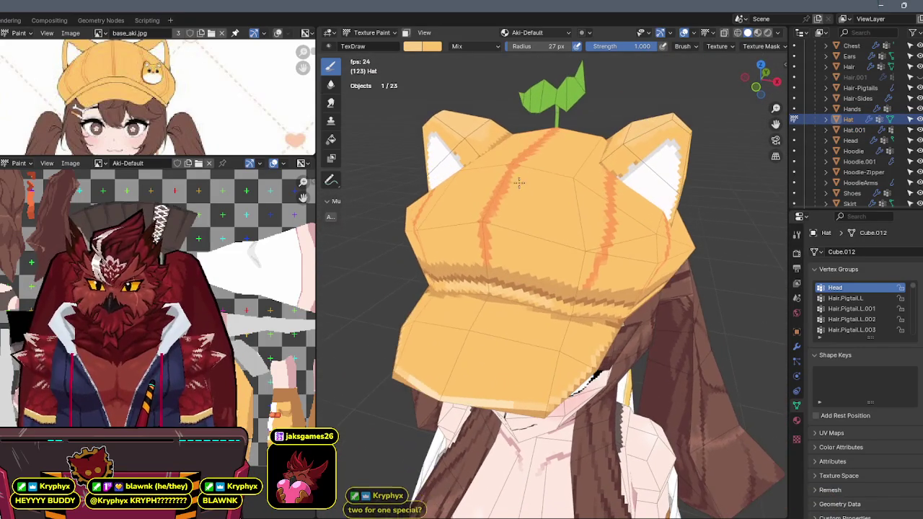
pyautogui.moveTo(494, 220); pyautogui.dragTo(504, 216, button='middle')
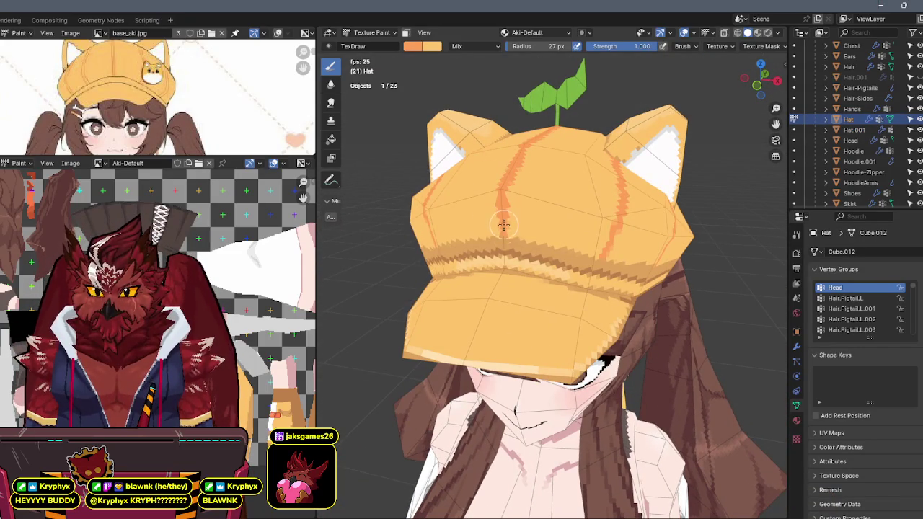
pyautogui.moveTo(544, 239); pyautogui.dragTo(542, 214, button='middle')
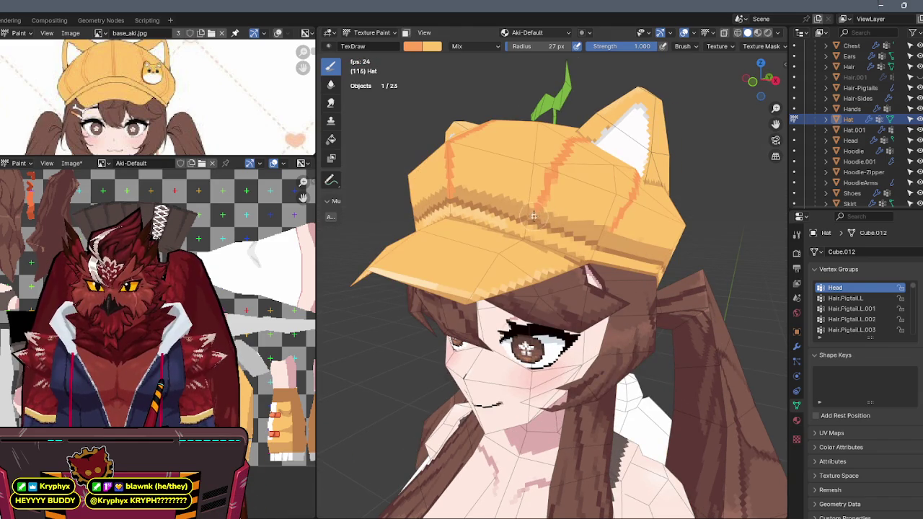
pyautogui.moveTo(546, 204); pyautogui.dragTo(563, 210, button='middle')
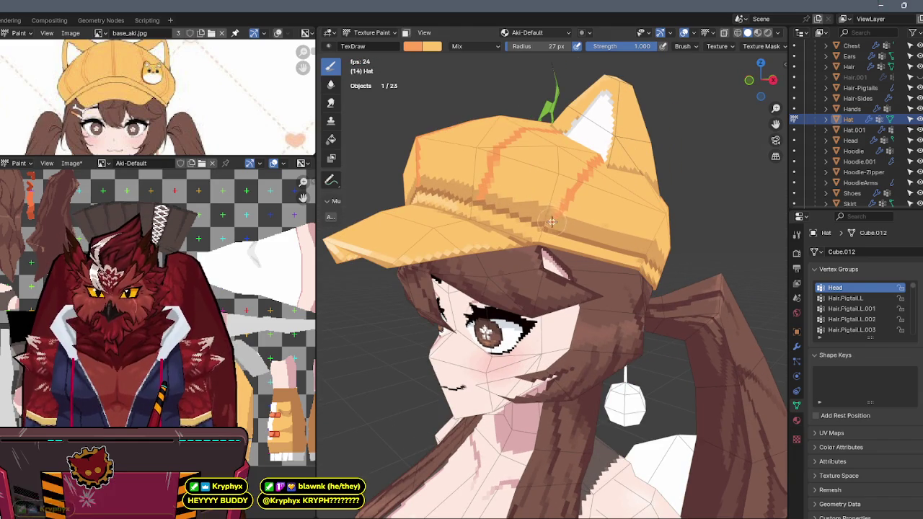
pyautogui.moveTo(564, 209); pyautogui.dragTo(527, 207, button='middle')
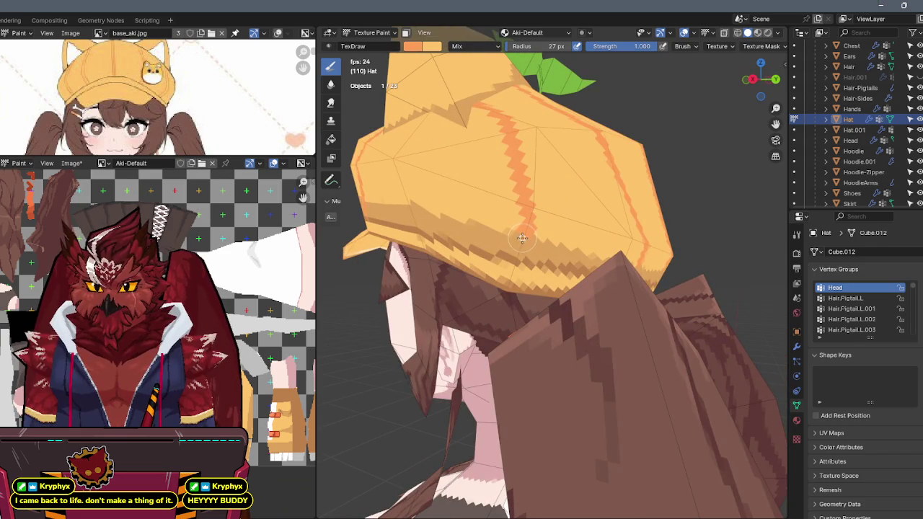
pyautogui.click(415, 47)
pyautogui.moveTo(510, 71); pyautogui.dragTo(510, 78)
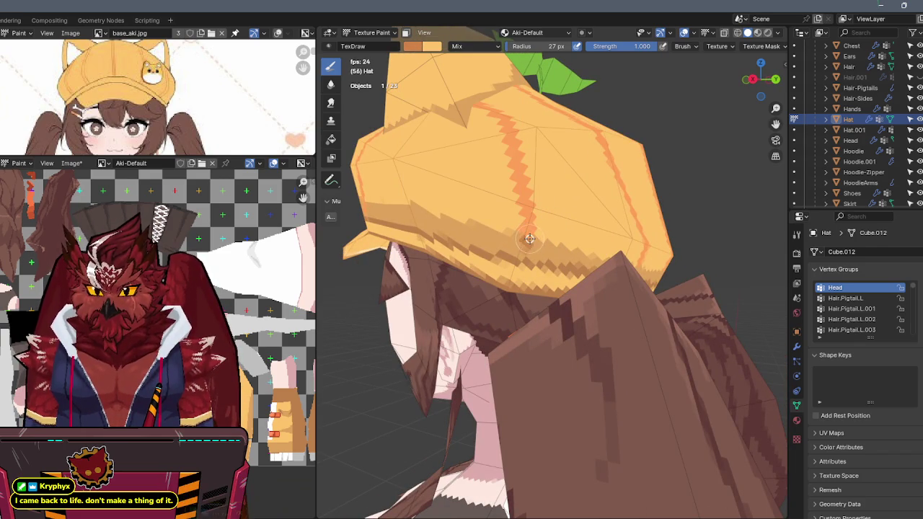
# Orbit and zoom around the face and back of the hat to inspect the stripes.
pyautogui.moveTo(523, 253); pyautogui.dragTo(567, 189, button='middle')
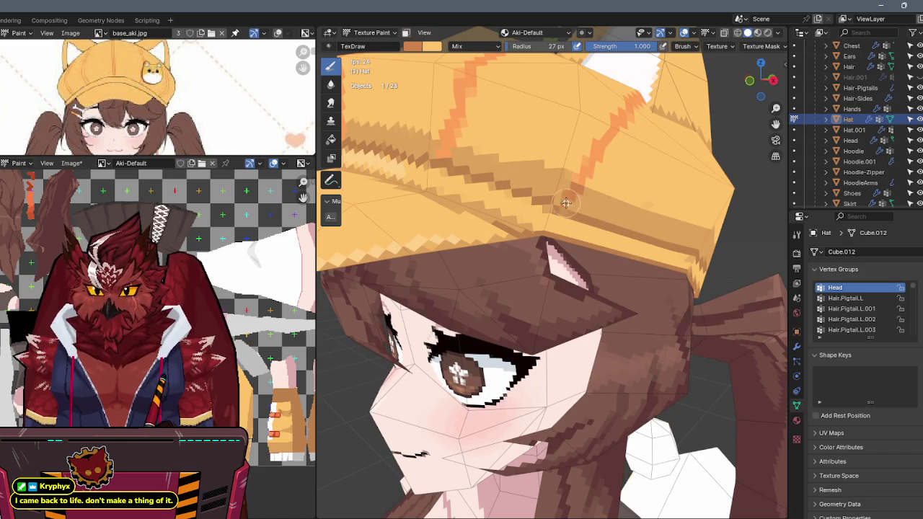
pyautogui.moveTo(439, 154); pyautogui.dragTo(605, 176, button='middle')
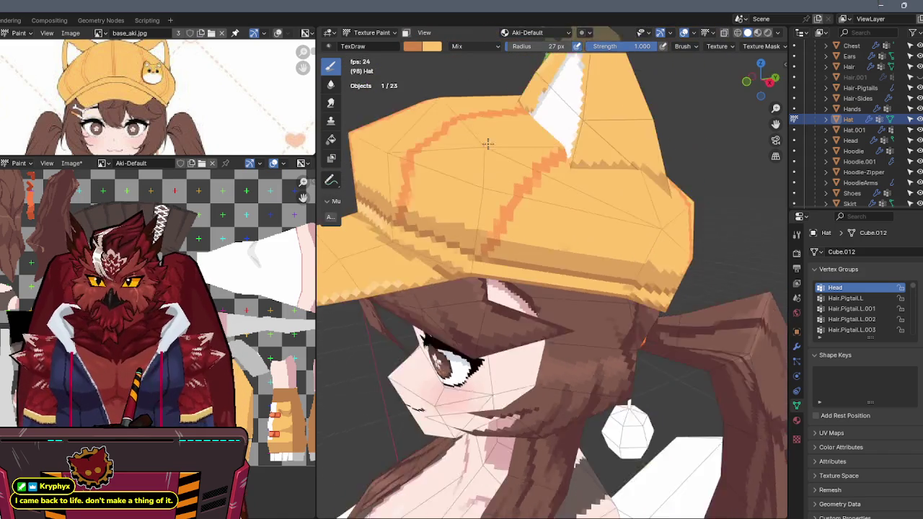
pyautogui.scroll(1, 598, 179)
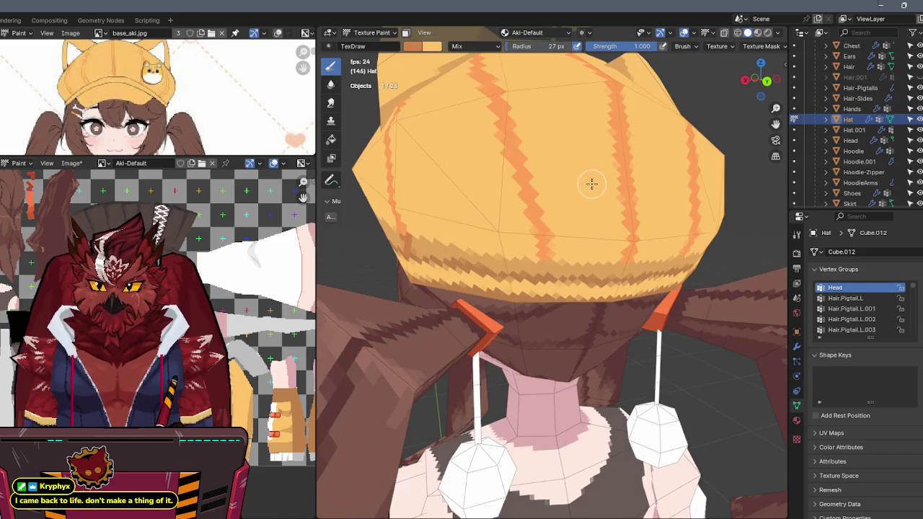
pyautogui.scroll(2, 589, 176)
pyautogui.scroll(2, 585, 168)
pyautogui.scroll(1, 577, 169)
pyautogui.scroll(1, 572, 173)
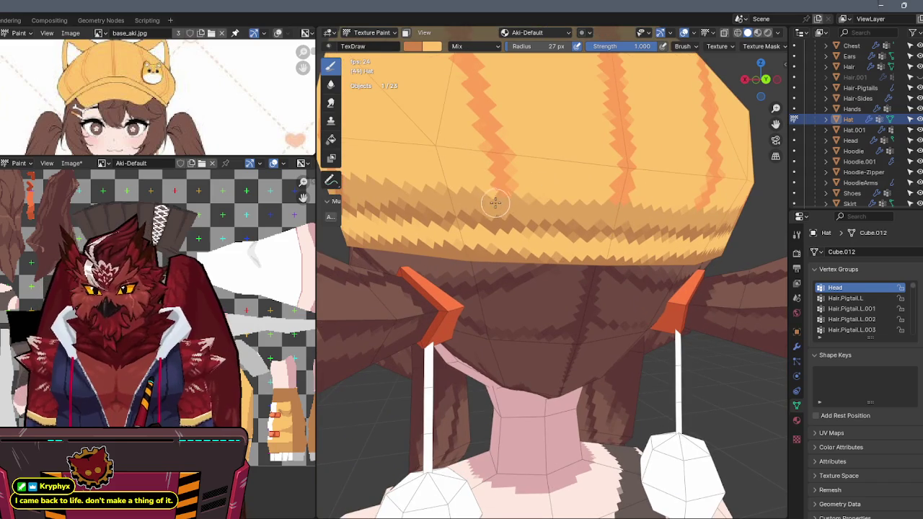
pyautogui.moveTo(515, 208); pyautogui.dragTo(564, 211, button='middle')
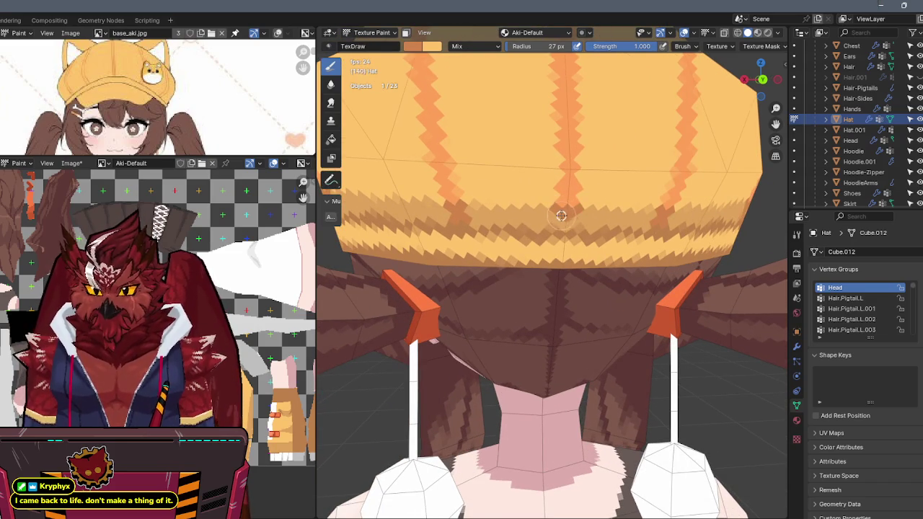
pyautogui.scroll(-5, 573, 205)
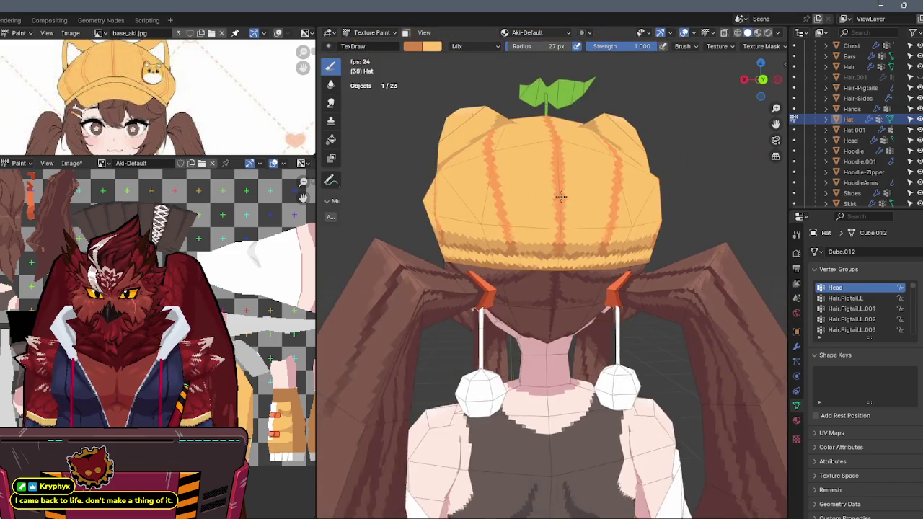
pyautogui.moveTo(555, 196); pyautogui.dragTo(625, 204, button='middle')
pyautogui.moveTo(245, 332); pyautogui.dragTo(264, 374, button='middle')
pyautogui.moveTo(418, 250); pyautogui.dragTo(591, 225, button='middle')
# Toggle the painted object to Hat.001 and back to Hat, checking the hat's front.
pyautogui.hotkey('alt', 'q')
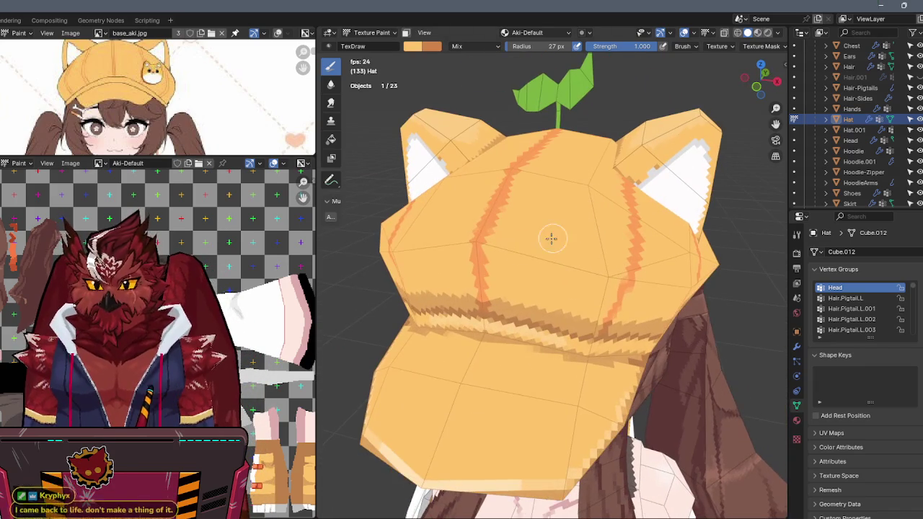
pyautogui.moveTo(553, 257); pyautogui.dragTo(701, 182, button='middle')
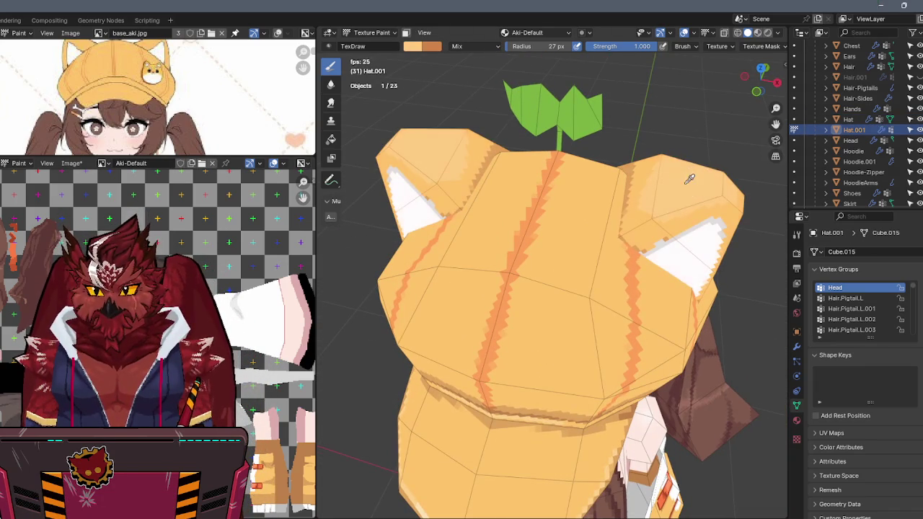
pyautogui.hotkey('alt', 'q')
pyautogui.moveTo(546, 287)
pyautogui.mouseDown(button='middle')
pyautogui.moveTo(536, 247)
pyautogui.moveTo(493, 218)
pyautogui.mouseUp(button='middle')
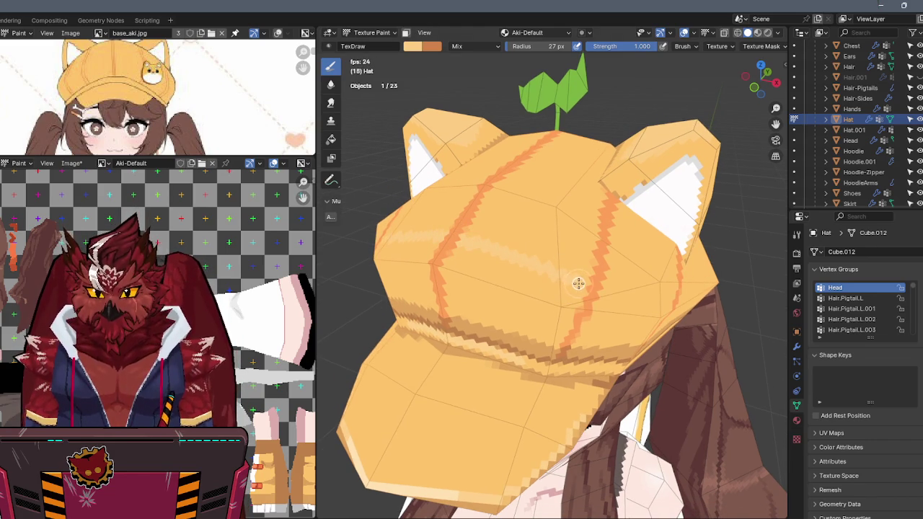
pyautogui.moveTo(600, 280); pyautogui.dragTo(526, 268, button='middle')
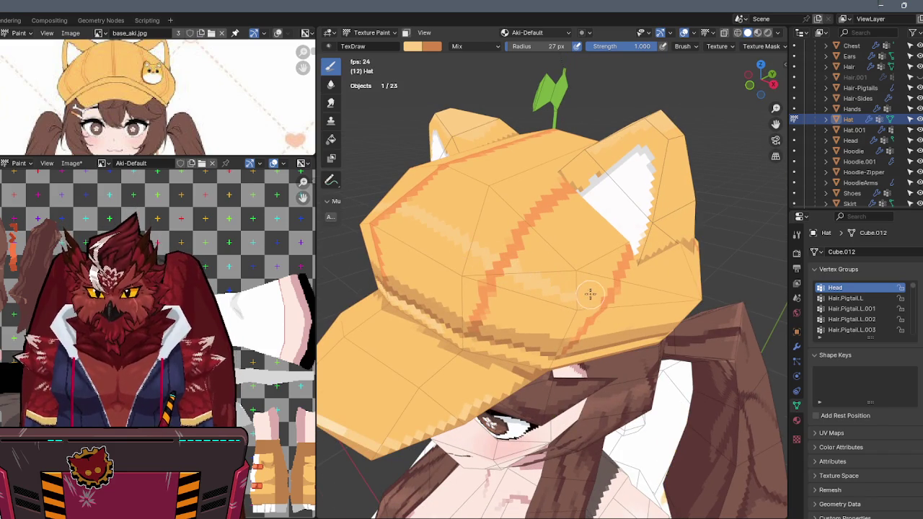
pyautogui.click(622, 46)
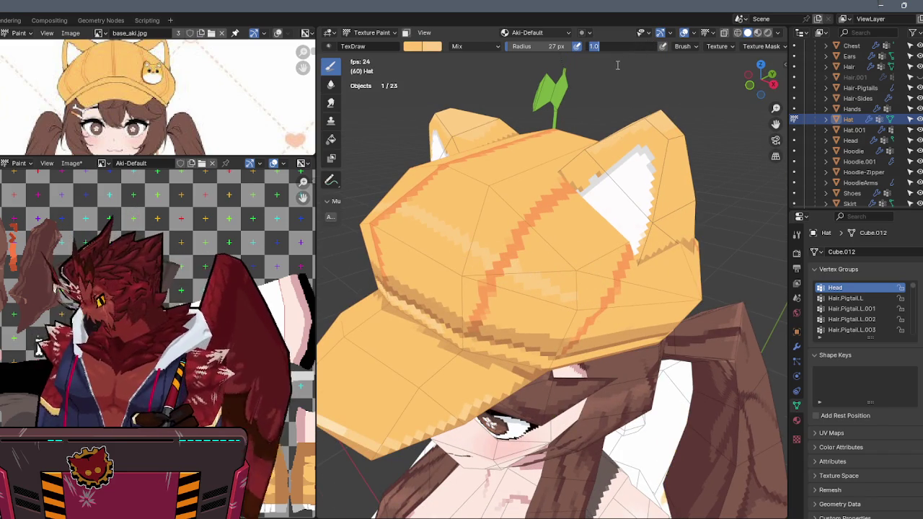
# Set brush Strength to 0.5, orbit to face the hat, and return to Object Mode.
pyautogui.write('0.5')
pyautogui.press('Return')
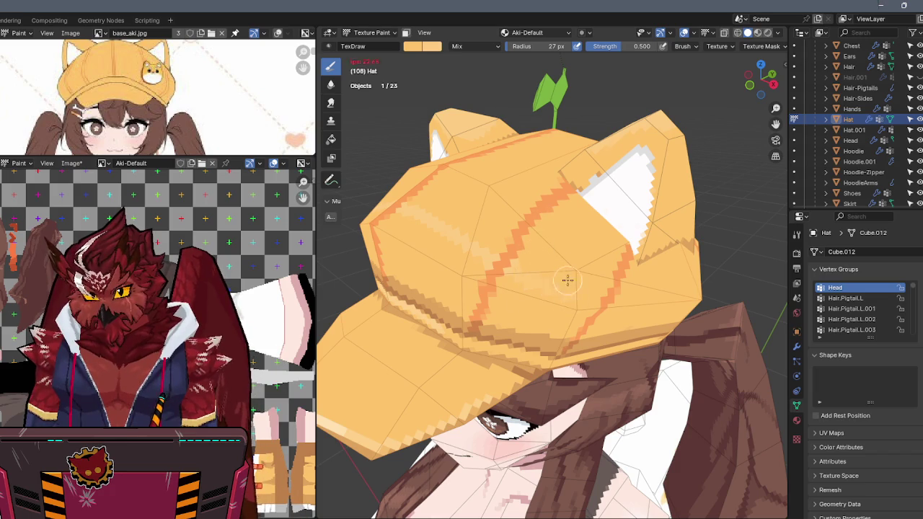
pyautogui.moveTo(575, 289)
pyautogui.mouseDown(button='middle')
pyautogui.moveTo(581, 204)
pyautogui.moveTo(548, 185)
pyautogui.moveTo(595, 158)
pyautogui.moveTo(649, 177)
pyautogui.mouseUp(button='middle')
pyautogui.hotkey('ctrl', 'Tab')
pyautogui.click(573, 178)
pyautogui.moveTo(573, 179)
pyautogui.mouseDown(button='middle')
pyautogui.moveTo(583, 186)
pyautogui.moveTo(570, 214)
pyautogui.mouseUp(button='middle')
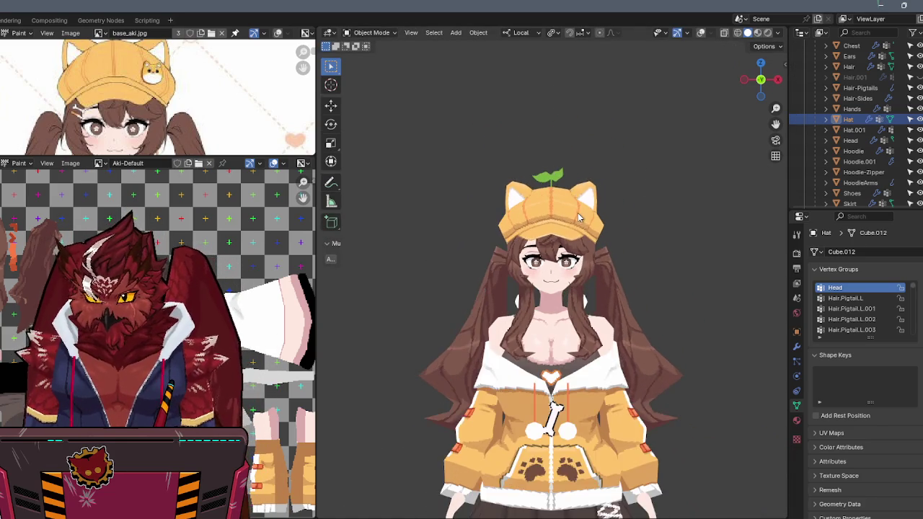
pyautogui.scroll(1, 578, 213)
pyautogui.scroll(2, 595, 213)
pyautogui.scroll(2, 596, 213)
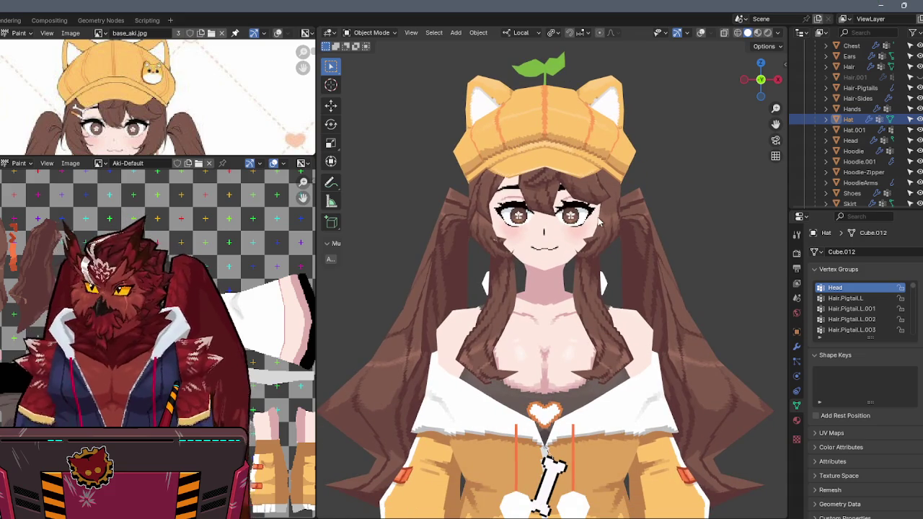
pyautogui.scroll(-3, 638, 211)
pyautogui.moveTo(638, 214)
pyautogui.mouseDown(button='middle')
pyautogui.moveTo(625, 220)
pyautogui.moveTo(600, 192)
pyautogui.mouseUp(button='middle')
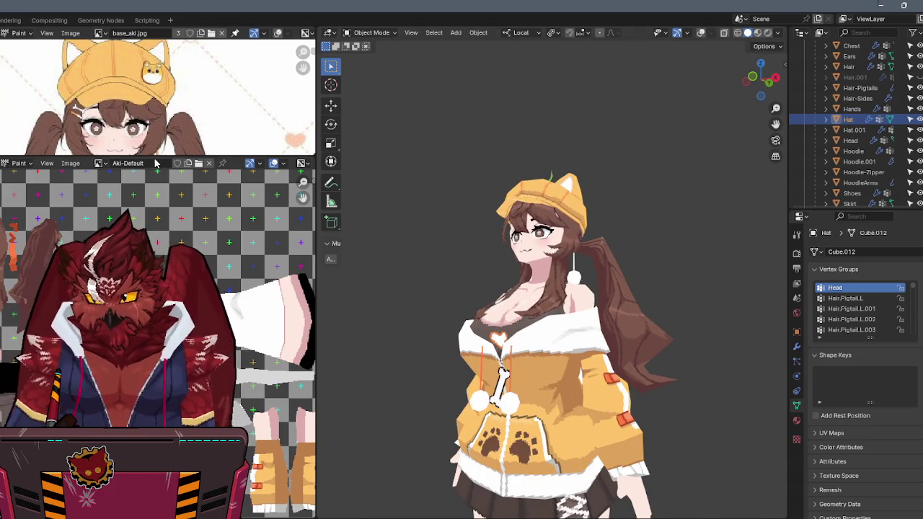
pyautogui.moveTo(156, 158); pyautogui.dragTo(166, 330)
pyautogui.scroll(-2, 176, 194)
pyautogui.scroll(1, 176, 194)
pyautogui.scroll(2, 176, 187)
pyautogui.scroll(2, 179, 166)
pyautogui.scroll(1, 180, 153)
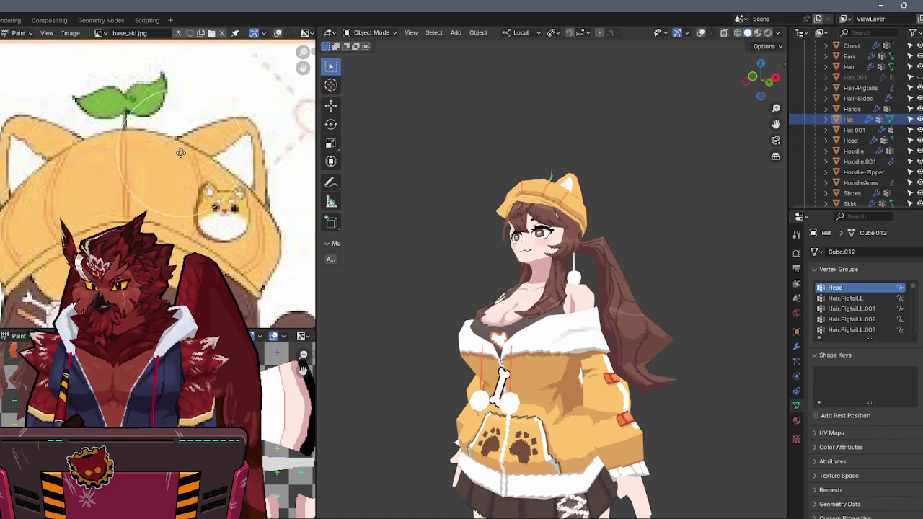
pyautogui.moveTo(576, 213); pyautogui.dragTo(606, 207, button='middle')
pyautogui.scroll(3, 607, 207)
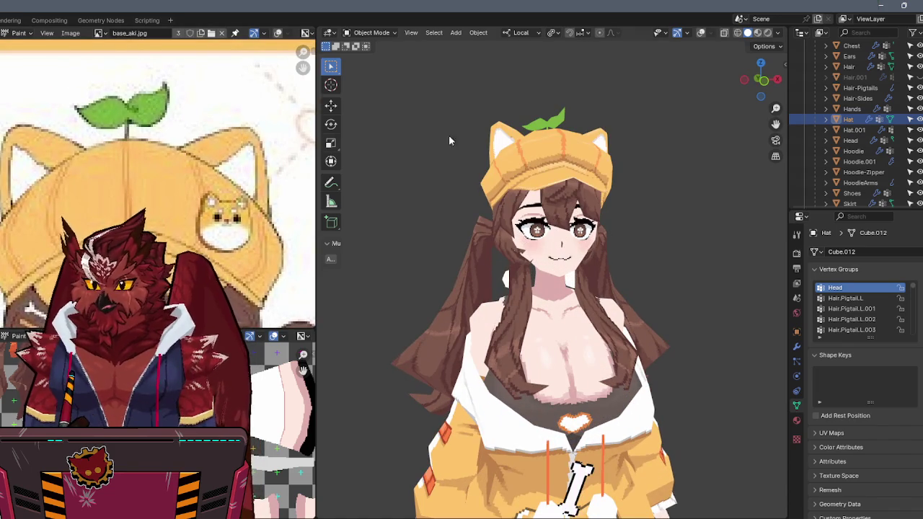
pyautogui.scroll(-3, 144, 144)
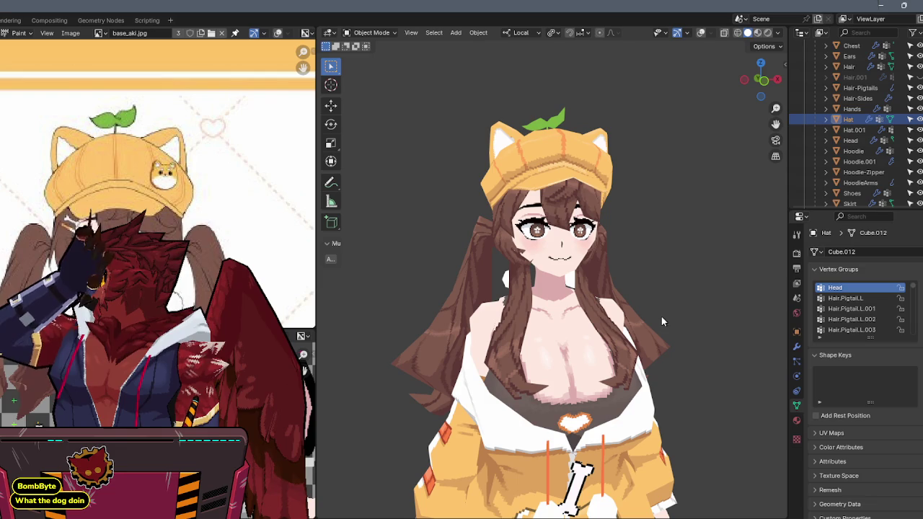
pyautogui.scroll(-3, 159, 180)
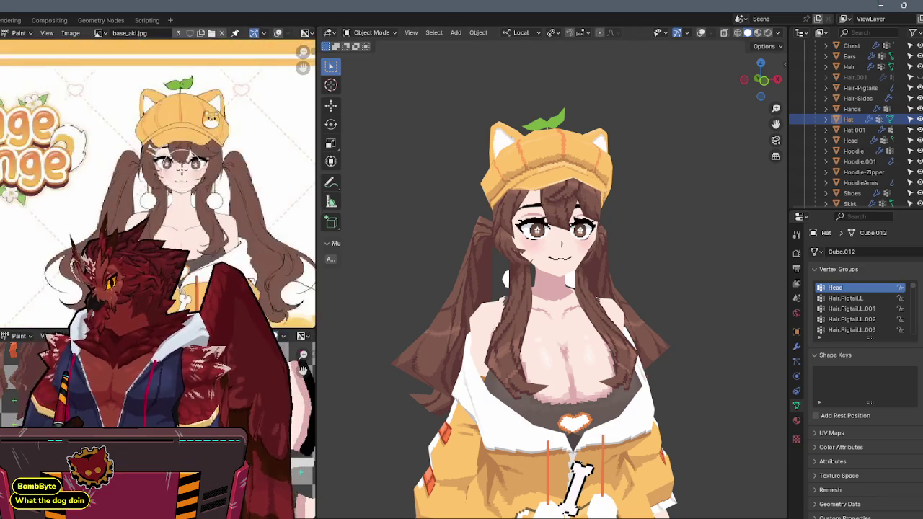
pyautogui.scroll(-1, 184, 167)
pyautogui.scroll(3, 179, 166)
pyautogui.scroll(1, 176, 166)
pyautogui.scroll(2, 173, 166)
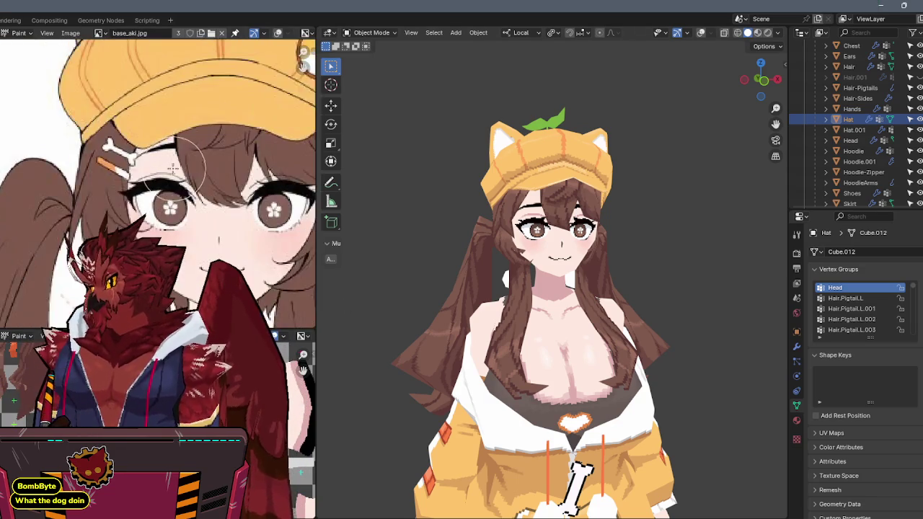
pyautogui.scroll(-1, 173, 167)
pyautogui.scroll(1, 137, 170)
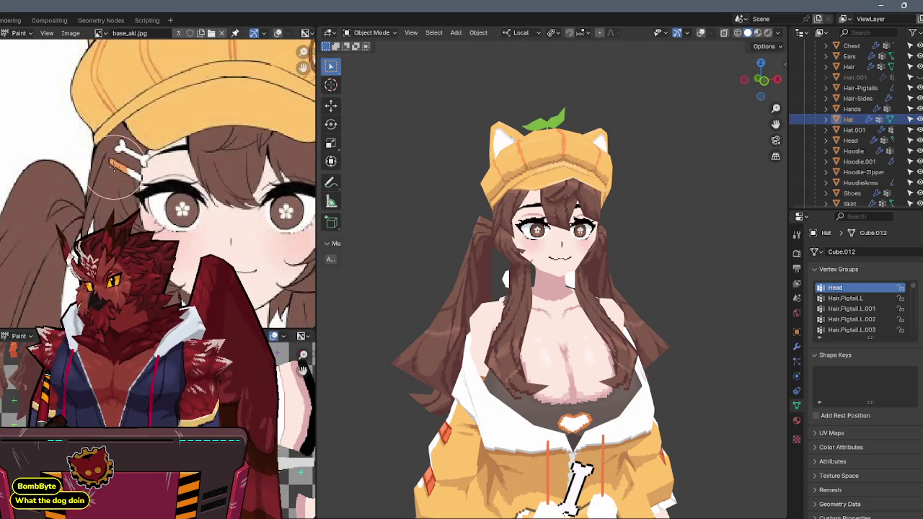
pyautogui.scroll(2, 115, 167)
pyautogui.scroll(-3, 159, 184)
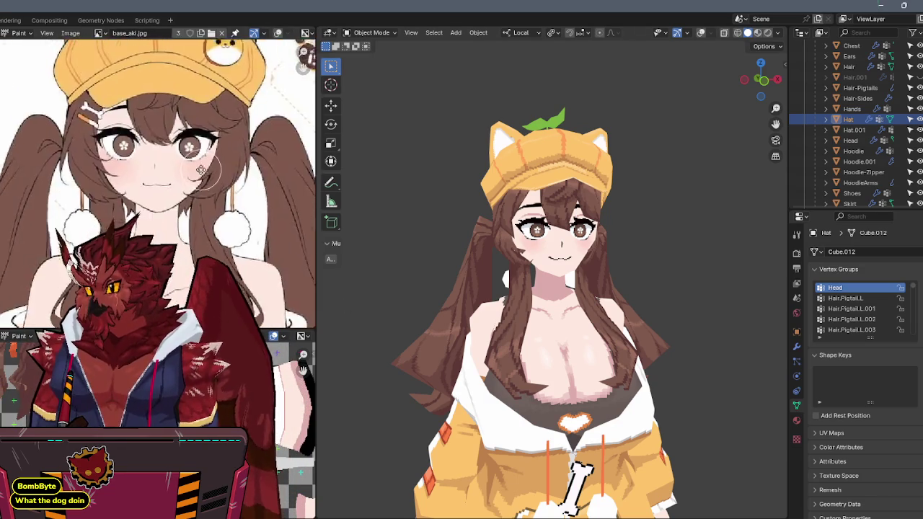
pyautogui.scroll(-2, 187, 152)
pyautogui.scroll(1, 210, 122)
pyautogui.moveTo(211, 121); pyautogui.dragTo(214, 73, button='middle')
pyautogui.moveTo(548, 289); pyautogui.dragTo(573, 345, button='middle')
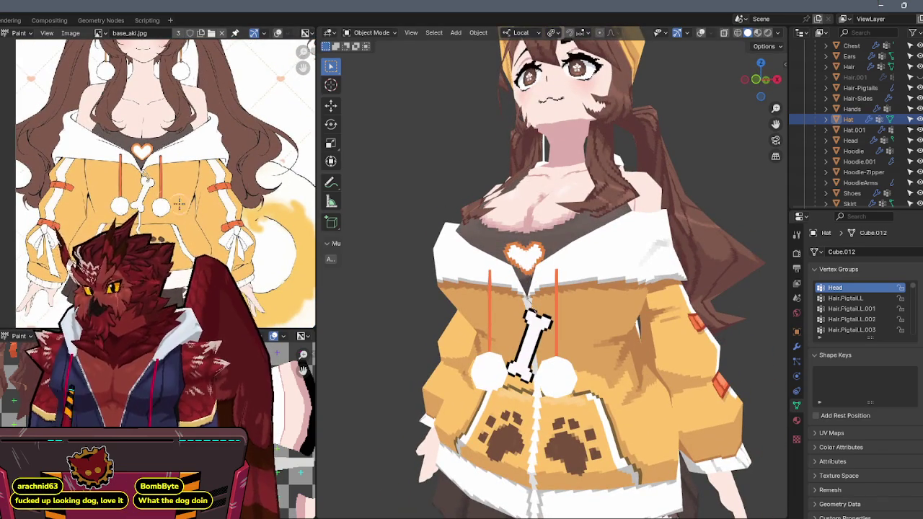
pyautogui.moveTo(180, 216); pyautogui.dragTo(180, 119, button='middle')
pyautogui.moveTo(244, 214)
pyautogui.mouseDown(button='middle')
pyautogui.moveTo(227, 32)
pyautogui.moveTo(227, 170)
pyautogui.moveTo(227, 81)
pyautogui.mouseUp(button='middle')
pyautogui.moveTo(626, 373); pyautogui.dragTo(631, 255, button='middle')
pyautogui.click(630, 255)
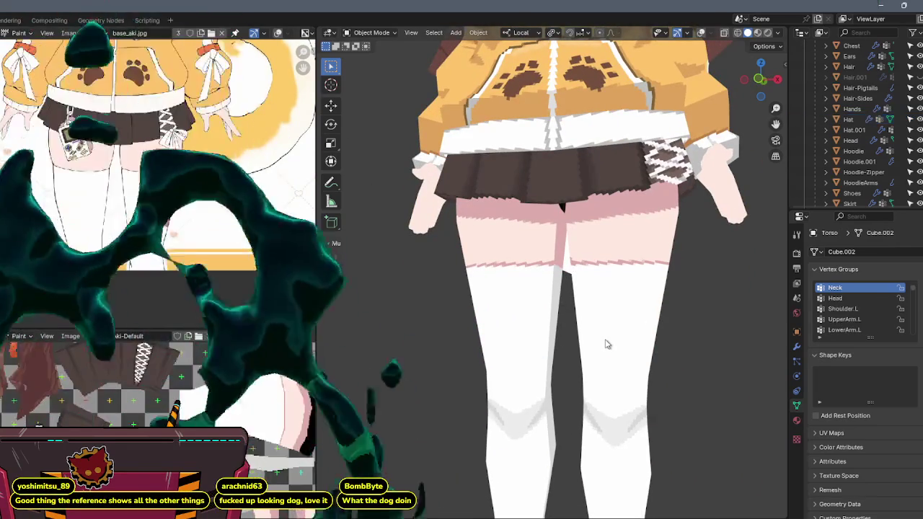
pyautogui.scroll(-4, 605, 344)
pyautogui.scroll(2, 563, 285)
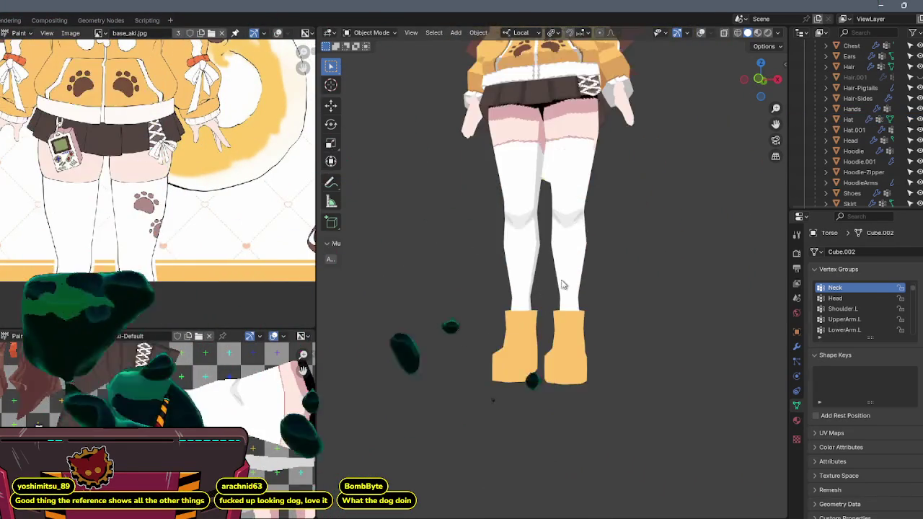
pyautogui.scroll(1, 563, 285)
pyautogui.scroll(1, 572, 320)
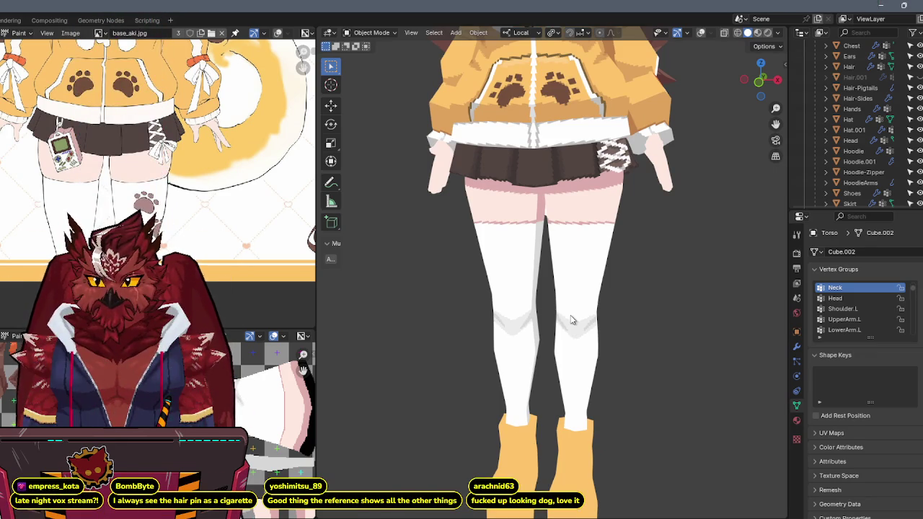
pyautogui.scroll(-3, 572, 320)
pyautogui.scroll(4, 574, 315)
pyautogui.scroll(4, 628, 245)
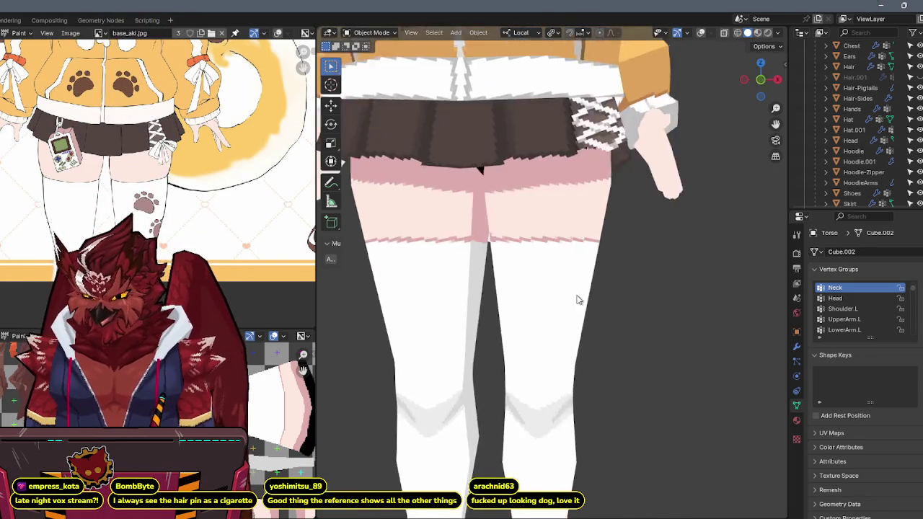
pyautogui.moveTo(628, 246); pyautogui.dragTo(486, 313, button='middle')
pyautogui.hotkey('ctrl', 'Tab')
# Enter Texture Paint on the torso and frame the stockings in front view.
pyautogui.click(552, 266)
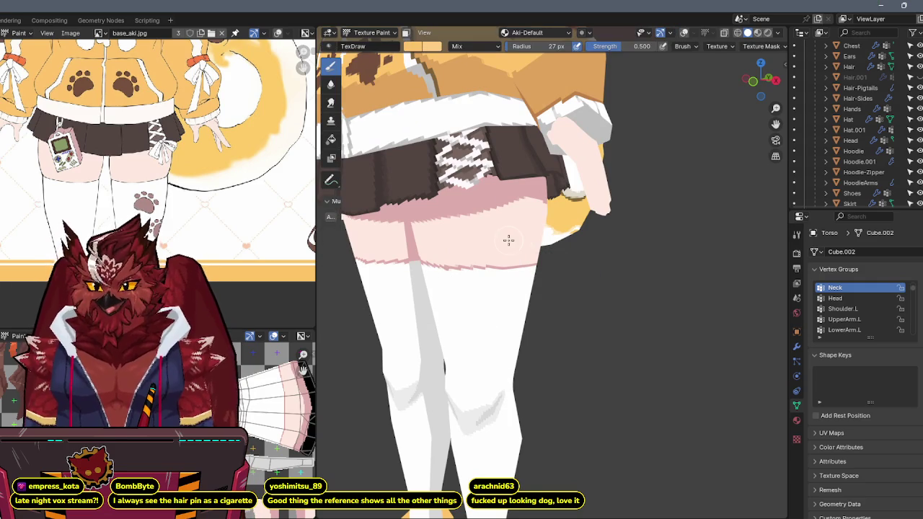
pyautogui.press('s')
pyautogui.press('s')
pyautogui.keyDown('shift'); pyautogui.moveTo(486, 305); pyautogui.dragTo(495, 264, button='middle'); pyautogui.keyUp('shift')
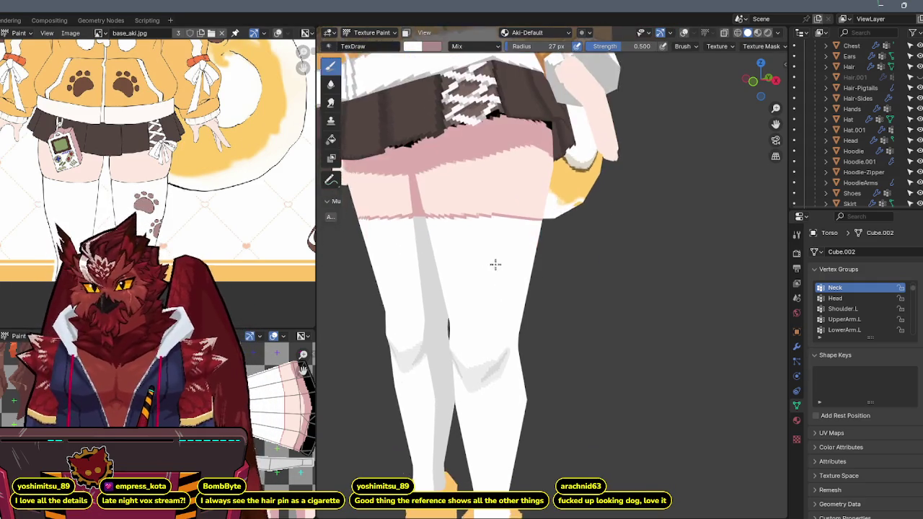
pyautogui.scroll(1, 495, 264)
pyautogui.click(754, 80)
pyautogui.scroll(1, 696, 138)
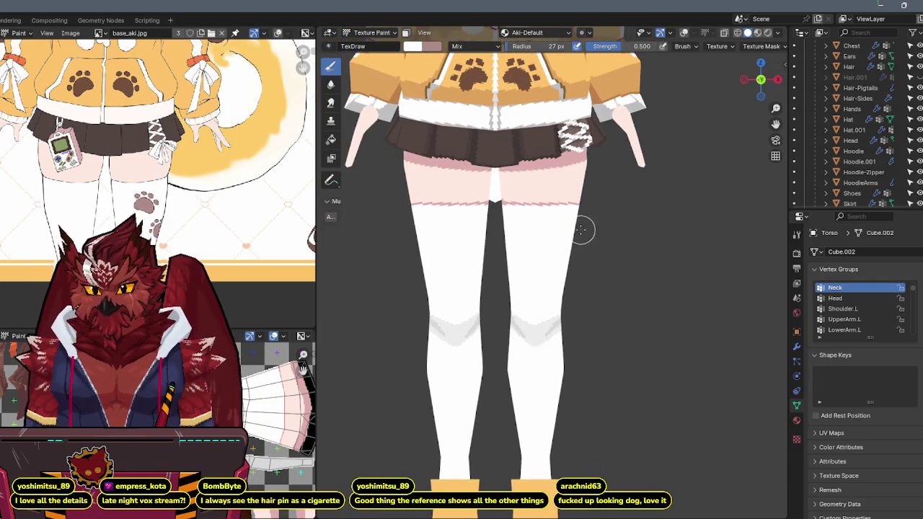
# Trace the reference paw print in X-ray, dab paint on the thigh, and raise Strength to 1.0.
pyautogui.hotkey('alt', 'z')
pyautogui.scroll(2, 579, 221)
pyautogui.scroll(3, 568, 230)
pyautogui.hotkey('alt', 'z')
pyautogui.hotkey('alt', 'z')
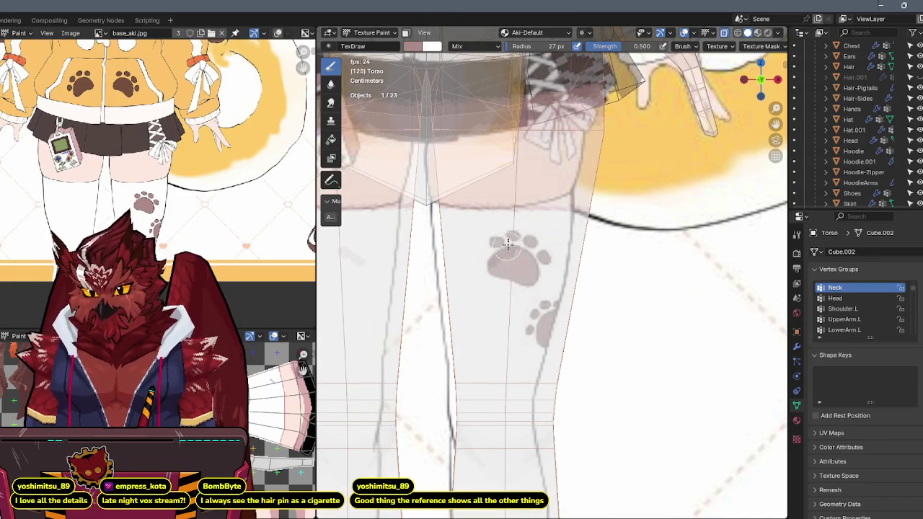
pyautogui.moveTo(512, 251); pyautogui.dragTo(504, 254)
pyautogui.hotkey('alt', 'z')
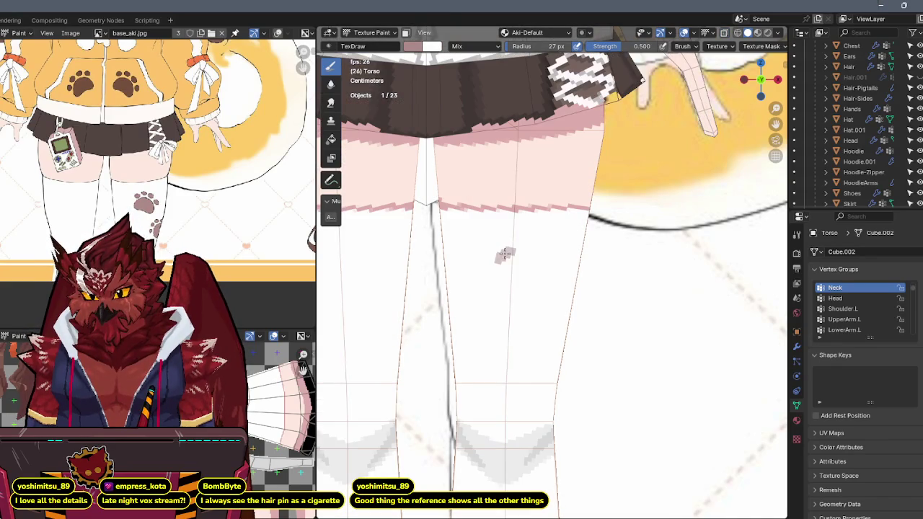
pyautogui.moveTo(612, 46); pyautogui.dragTo(652, 46)
# Refine the paw print, toggling X-ray repeatedly to compare it with the reference.
pyautogui.hotkey('alt', 'z')
pyautogui.press('z')
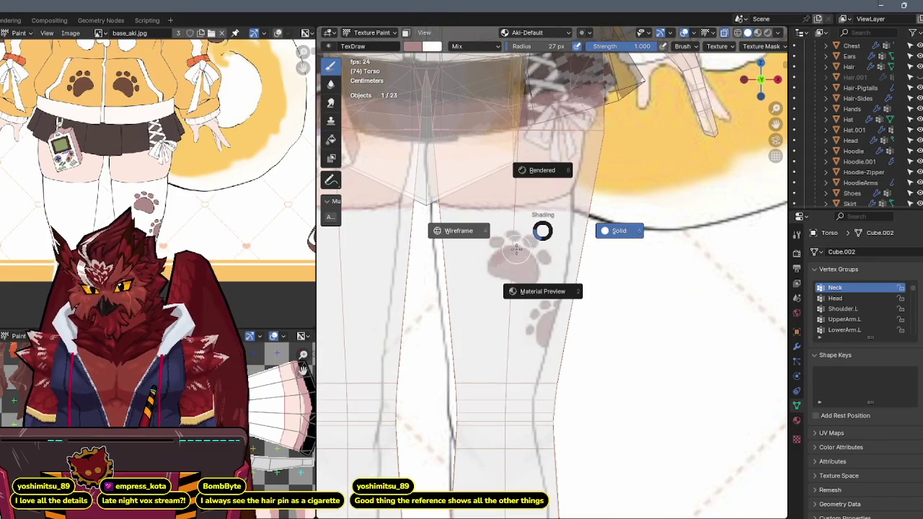
pyautogui.press('Escape')
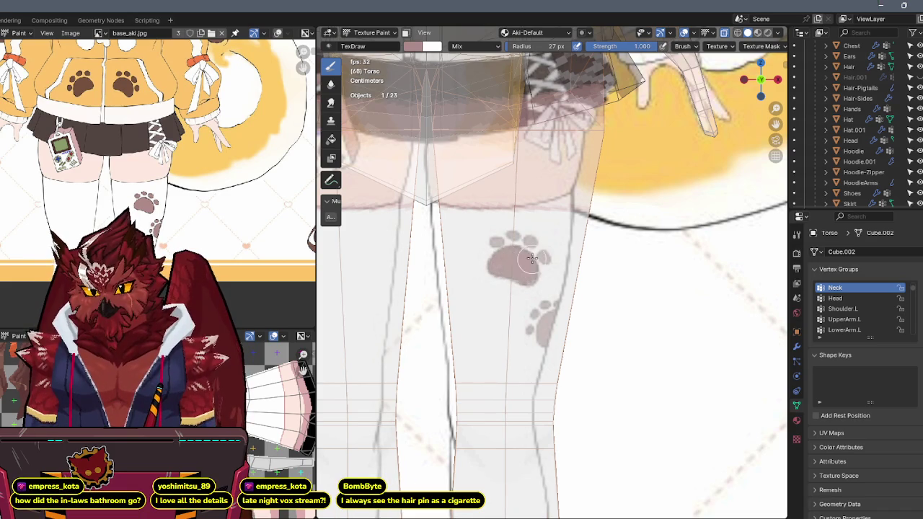
pyautogui.hotkey('alt', 'z')
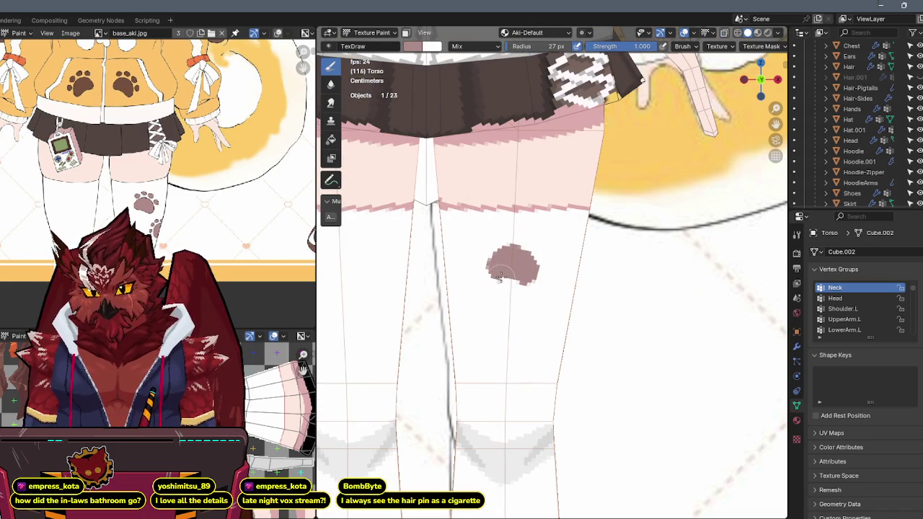
pyautogui.hotkey('alt', 'z')
pyautogui.hotkey('alt', 'z')
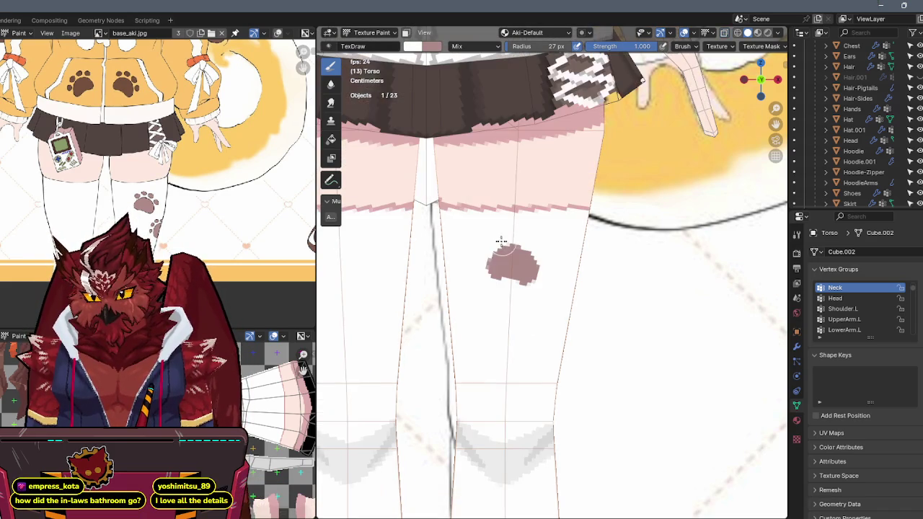
pyautogui.hotkey('alt', 'z')
pyautogui.hotkey('alt', 'z')
pyautogui.hotkey('alt', 'z')
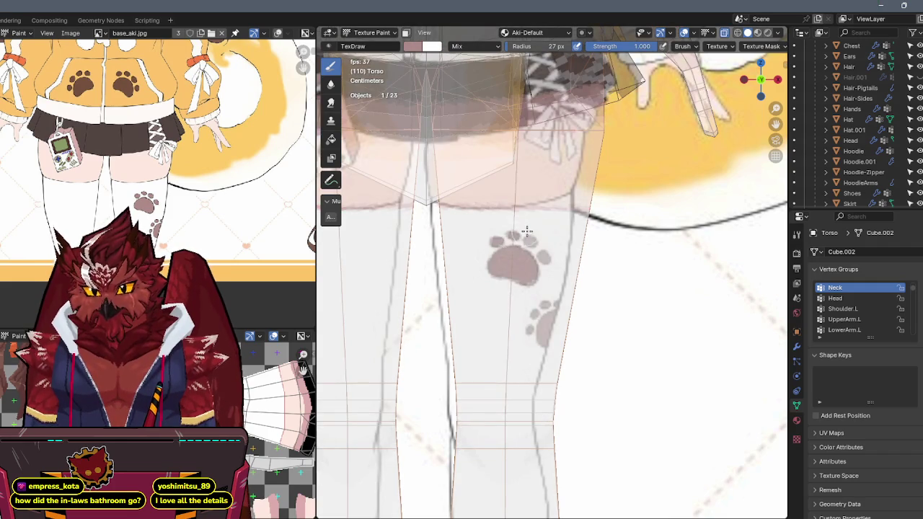
pyautogui.hotkey('alt', 'z')
pyautogui.hotkey('alt', 'z')
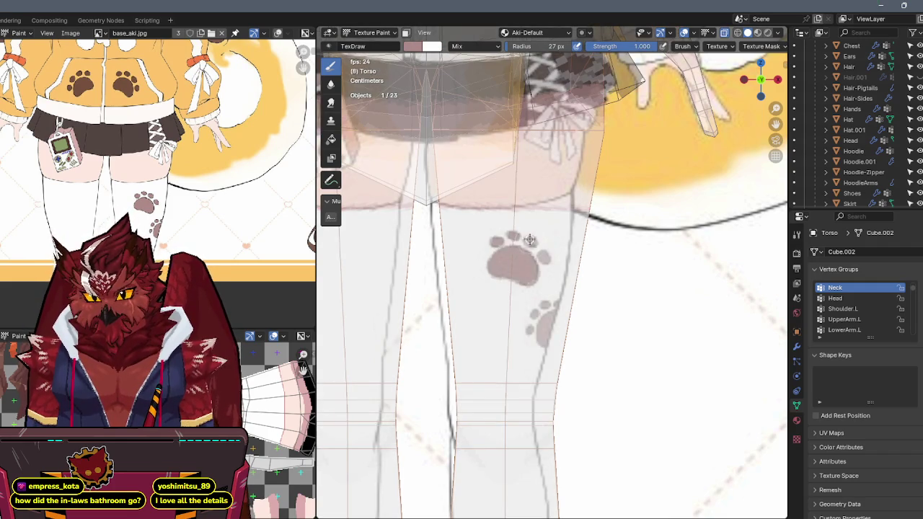
pyautogui.hotkey('alt', 'z')
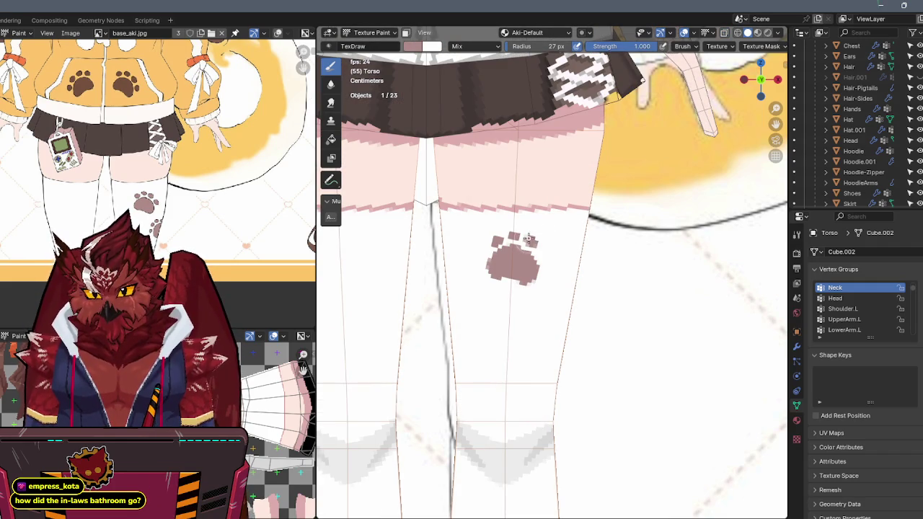
pyautogui.hotkey('alt', 'z')
pyautogui.hotkey('alt', 'z')
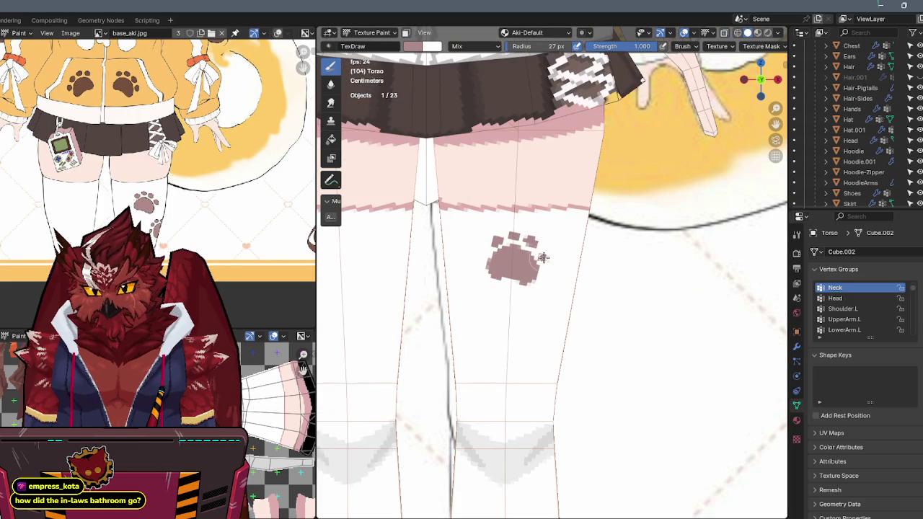
pyautogui.hotkey('alt', 'z')
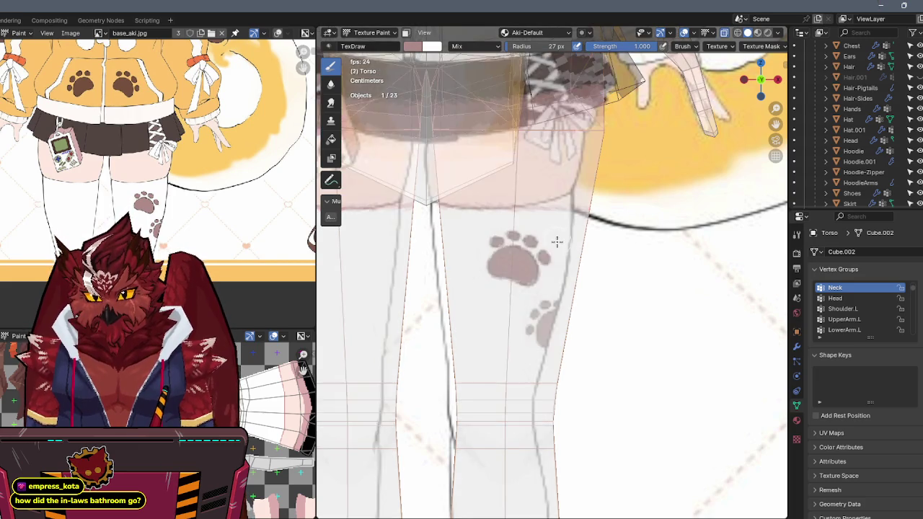
pyautogui.hotkey('alt', 'z')
# Make white the active paint colour and inspect the paw print against the reference.
pyautogui.press('x')
pyautogui.moveTo(551, 263)
pyautogui.mouseDown(button='middle')
pyautogui.moveTo(572, 221)
pyautogui.moveTo(563, 232)
pyautogui.mouseUp(button='middle')
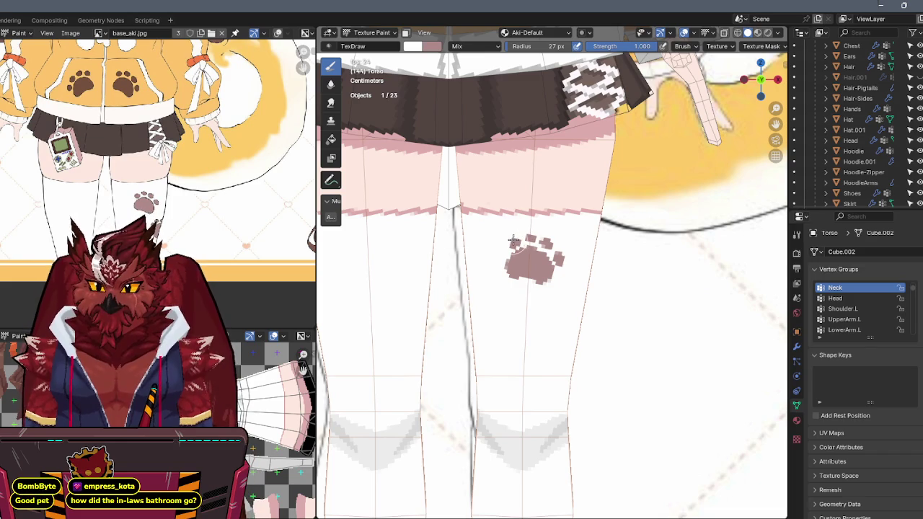
pyautogui.hotkey('alt', 'z')
pyautogui.hotkey('alt', 'z')
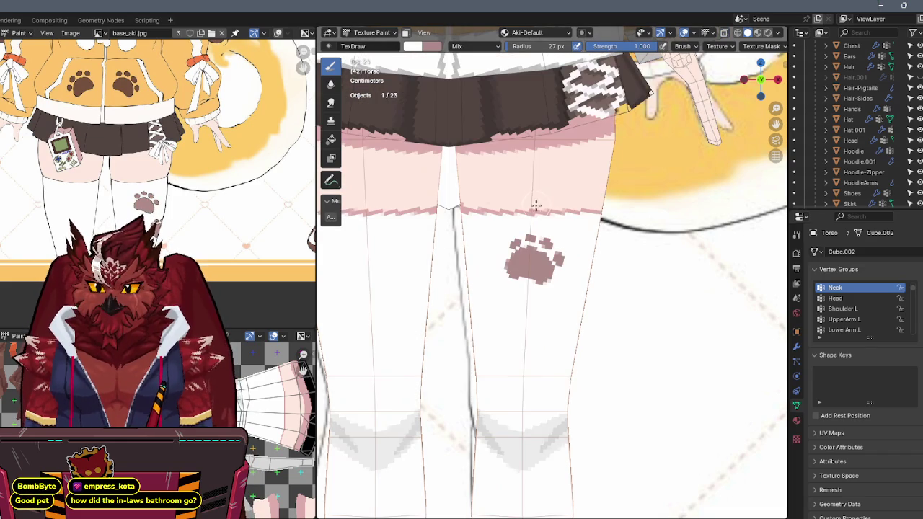
pyautogui.moveTo(553, 224); pyautogui.dragTo(545, 235, button='middle')
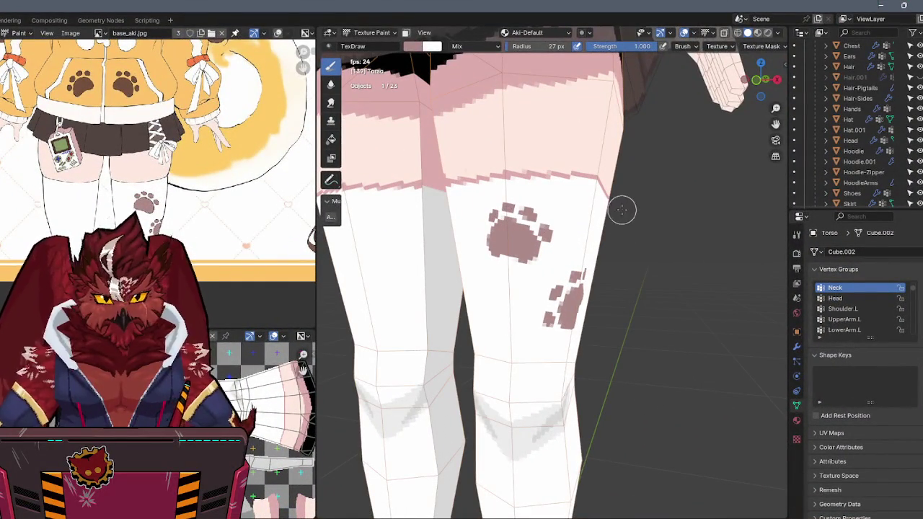
# Zoom out and orbit to the outer side of the stocking leg.
pyautogui.scroll(-2, 622, 209)
pyautogui.moveTo(619, 227)
pyautogui.mouseDown(button='middle')
pyautogui.moveTo(607, 208)
pyautogui.moveTo(577, 216)
pyautogui.mouseUp(button='middle')
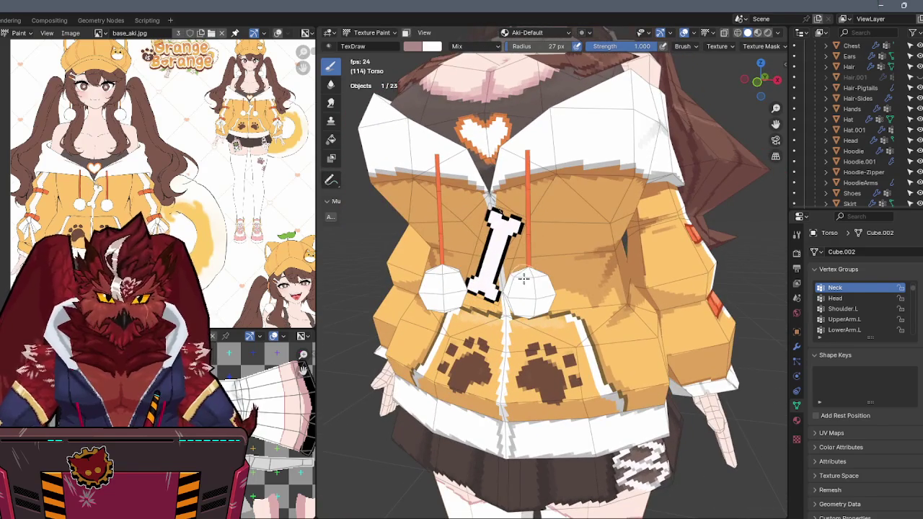
# Switch Texture Paint to Hoodie.001 and isolate it in Local View.
pyautogui.hotkey('alt', 'q')
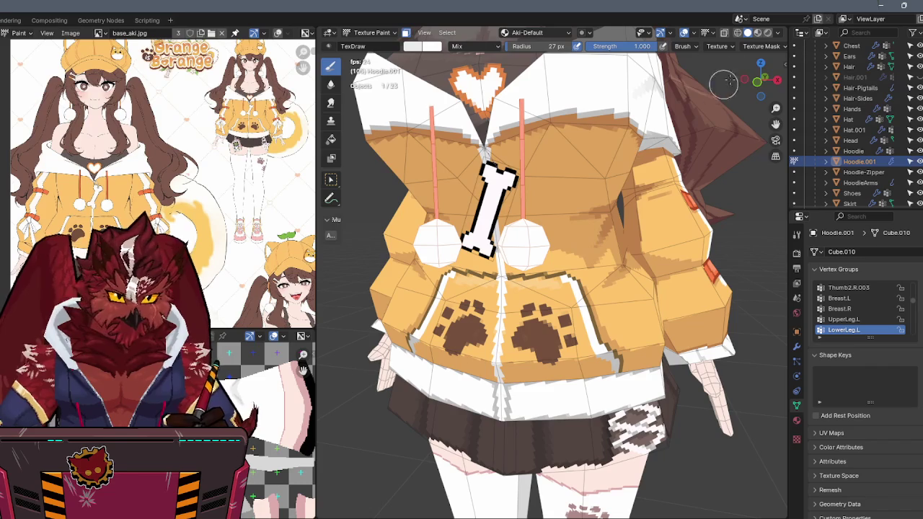
pyautogui.click(761, 63)
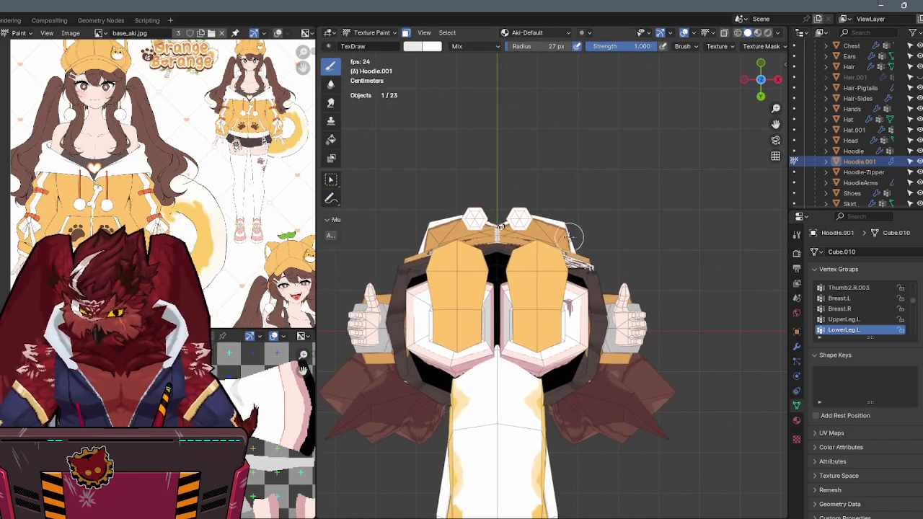
pyautogui.press('KP_Divide')
# Frame the two pompoms and their orange drawstrings from a front view.
pyautogui.scroll(2, 555, 248)
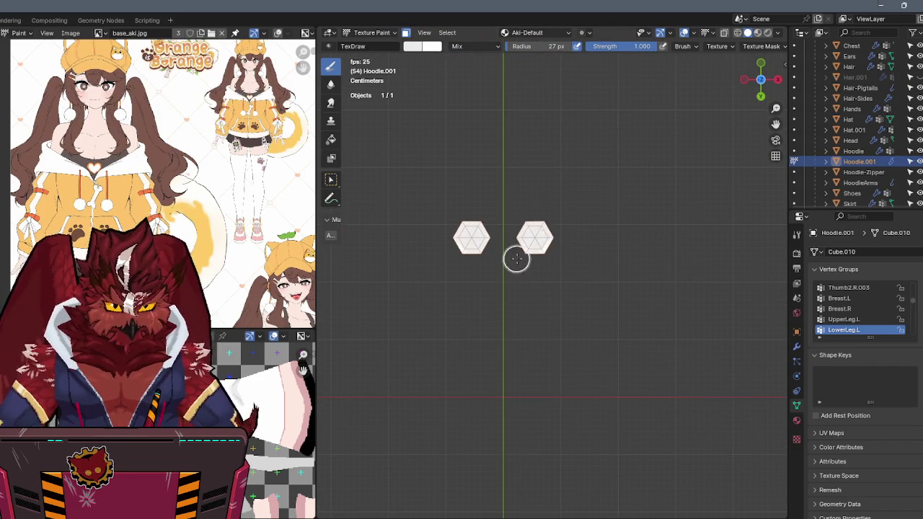
pyautogui.moveTo(565, 193); pyautogui.dragTo(579, 266, button='middle')
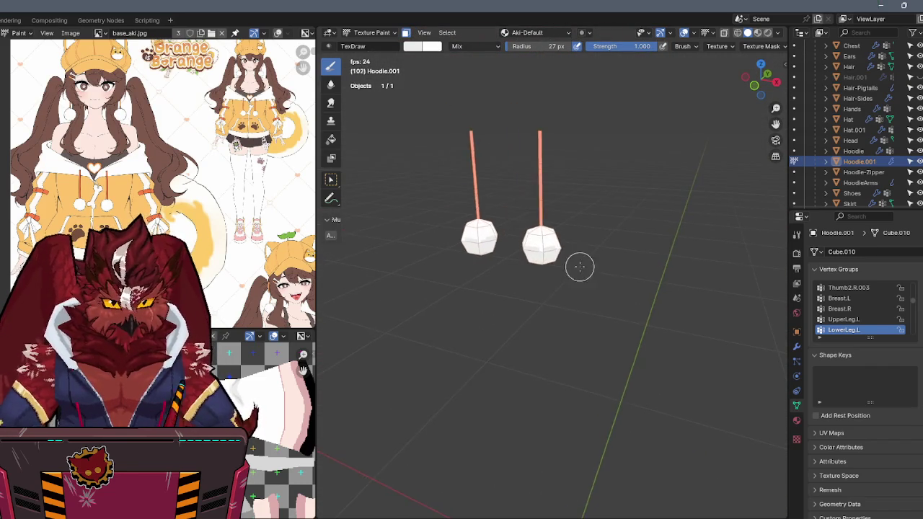
pyautogui.scroll(3, 575, 204)
pyautogui.press('KP_1')
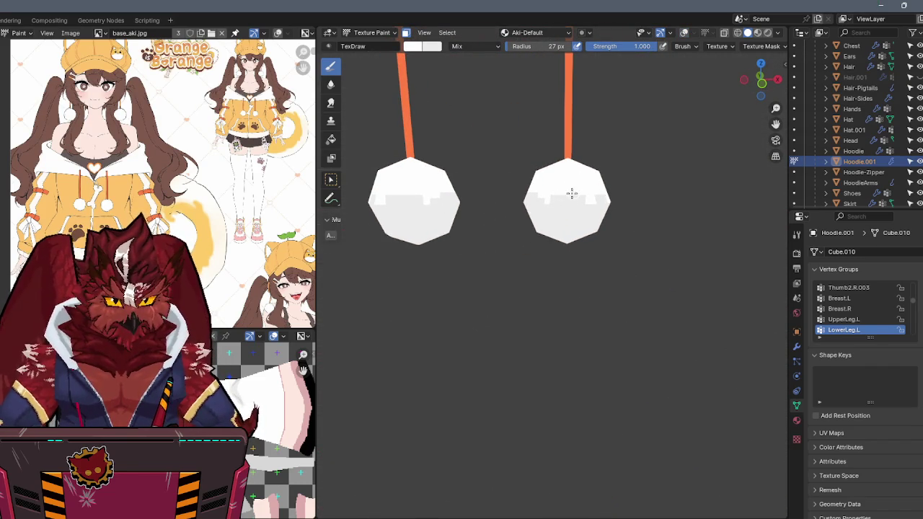
pyautogui.moveTo(571, 217); pyautogui.dragTo(527, 199, button='middle')
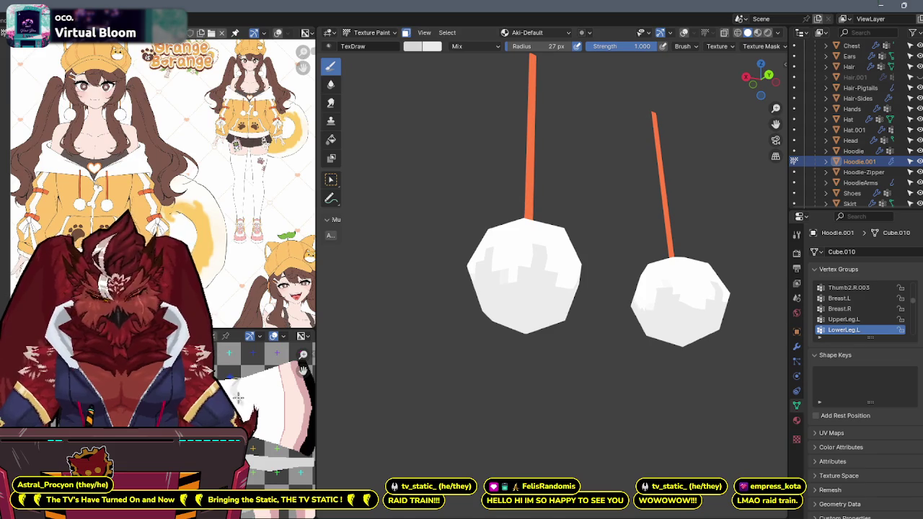
# Orbit to view the grey-patched white pompoms from above.
pyautogui.moveTo(482, 252)
pyautogui.mouseDown(button='middle')
pyautogui.moveTo(554, 194)
pyautogui.moveTo(546, 202)
pyautogui.moveTo(580, 221)
pyautogui.moveTo(570, 223)
pyautogui.moveTo(573, 251)
pyautogui.moveTo(552, 255)
pyautogui.mouseUp(button='middle')
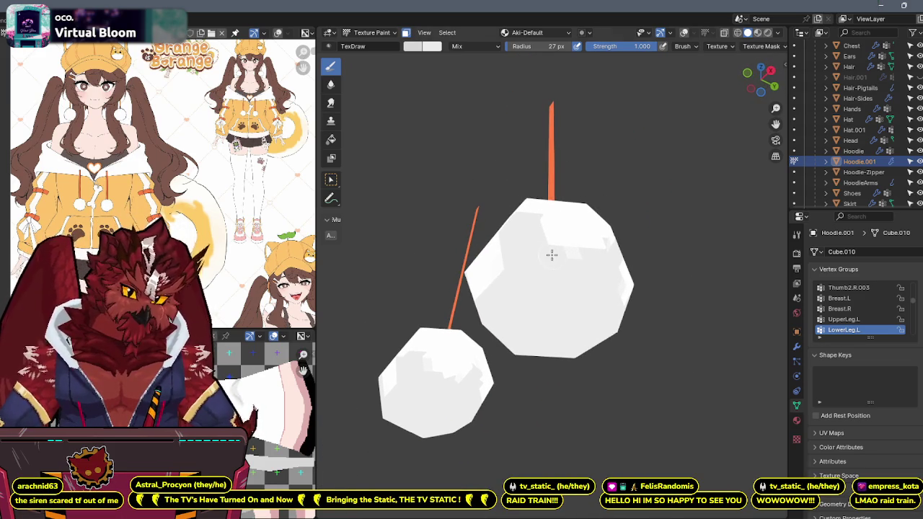
# Orbit around both pompoms, including their undersides, to add grey shade patches to their lower halves.
pyautogui.moveTo(548, 290)
pyautogui.mouseDown(button='middle')
pyautogui.moveTo(532, 276)
pyautogui.moveTo(567, 267)
pyautogui.moveTo(494, 285)
pyautogui.moveTo(507, 310)
pyautogui.moveTo(548, 296)
pyautogui.moveTo(505, 310)
pyautogui.moveTo(526, 332)
pyautogui.moveTo(531, 310)
pyautogui.moveTo(595, 308)
pyautogui.moveTo(571, 287)
pyautogui.mouseUp(button='middle')
pyautogui.moveTo(558, 344); pyautogui.dragTo(621, 307, button='middle')
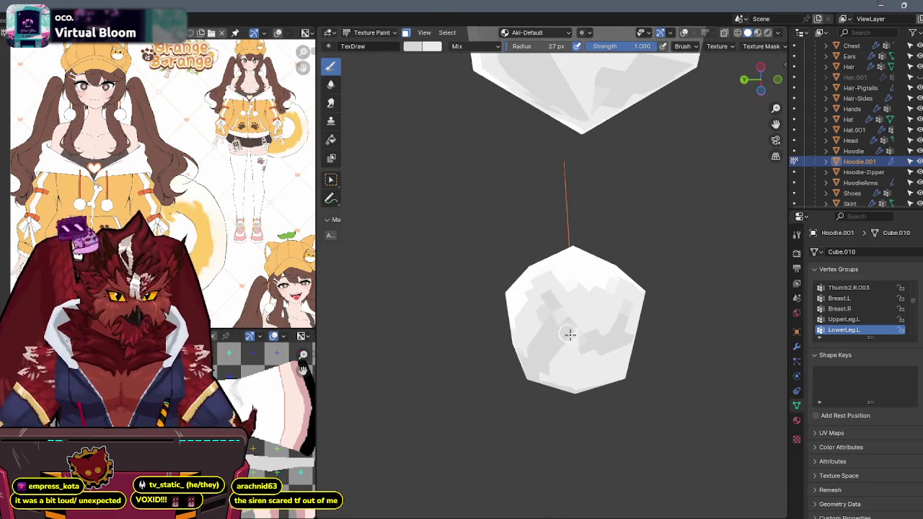
pyautogui.moveTo(594, 336)
pyautogui.mouseDown(button='middle')
pyautogui.moveTo(558, 303)
pyautogui.moveTo(519, 297)
pyautogui.mouseUp(button='middle')
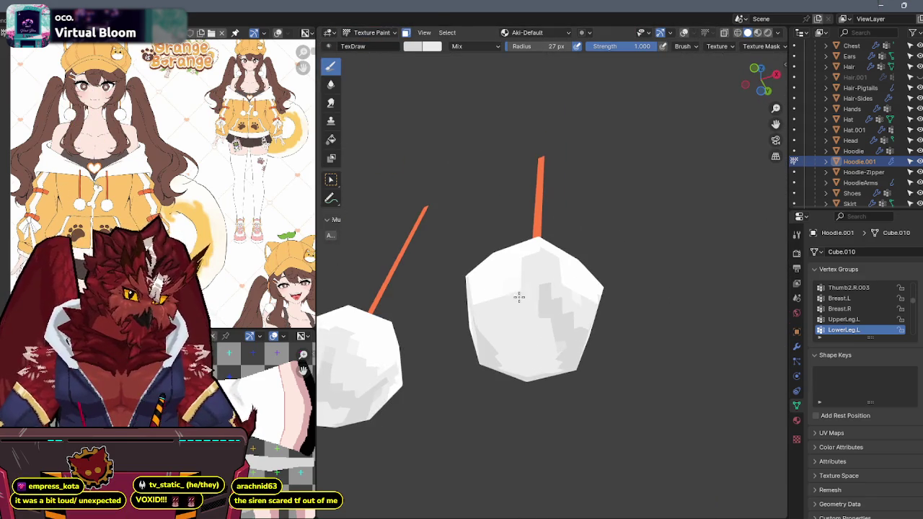
pyautogui.moveTo(490, 342)
pyautogui.mouseDown(button='middle')
pyautogui.moveTo(576, 266)
pyautogui.moveTo(567, 289)
pyautogui.moveTo(540, 284)
pyautogui.moveTo(592, 325)
pyautogui.moveTo(557, 275)
pyautogui.mouseUp(button='middle')
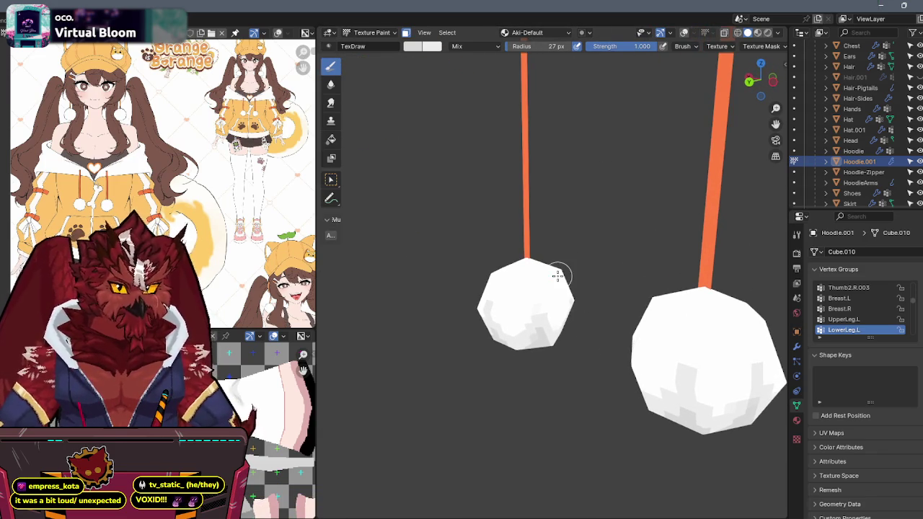
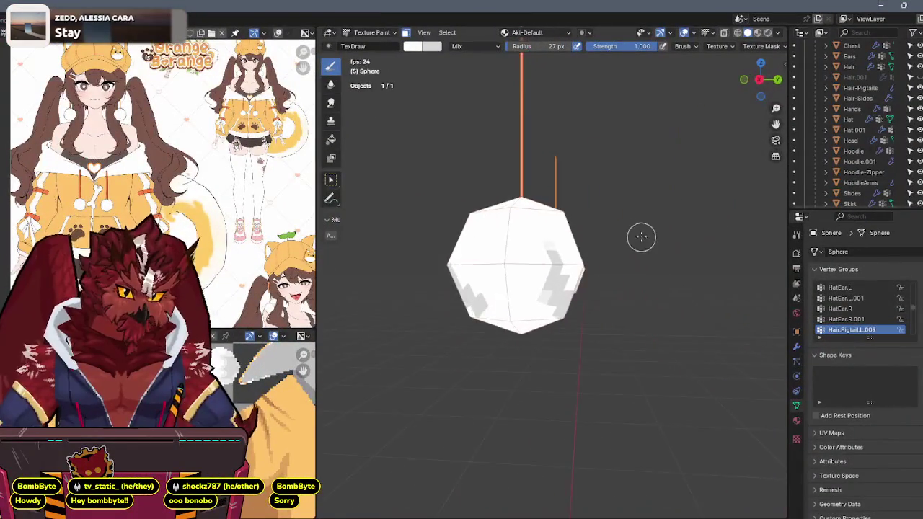
# Swap the two paint colours and set the brush strength to 0.500.
pyautogui.press('x')
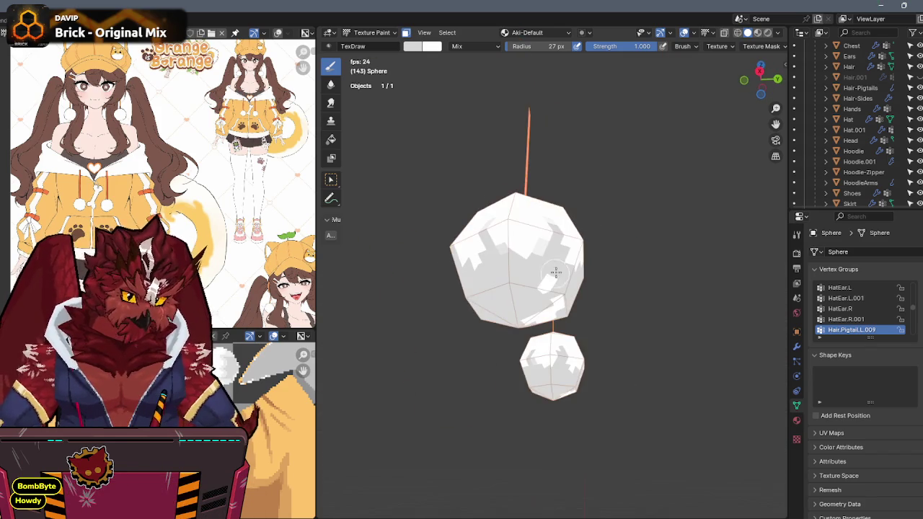
pyautogui.moveTo(535, 301); pyautogui.dragTo(526, 307, button='middle')
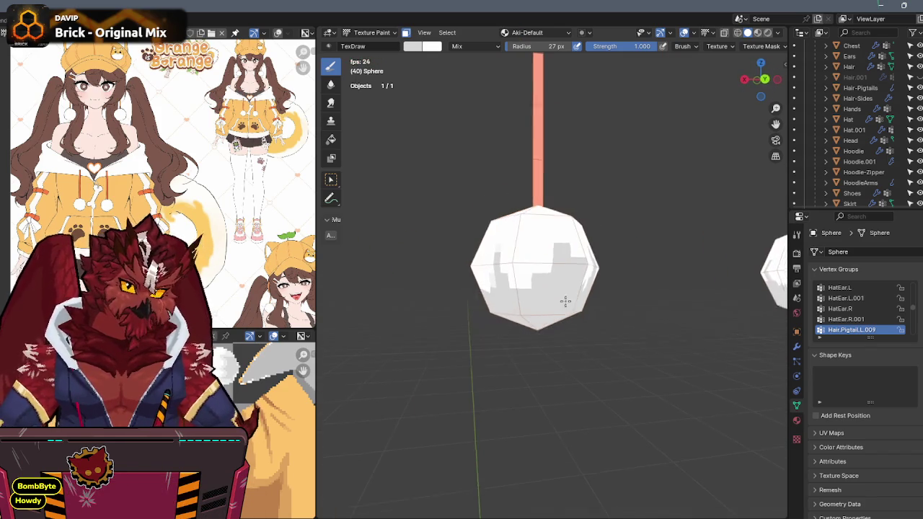
pyautogui.moveTo(552, 274); pyautogui.dragTo(610, 260, button='middle')
pyautogui.click(627, 46)
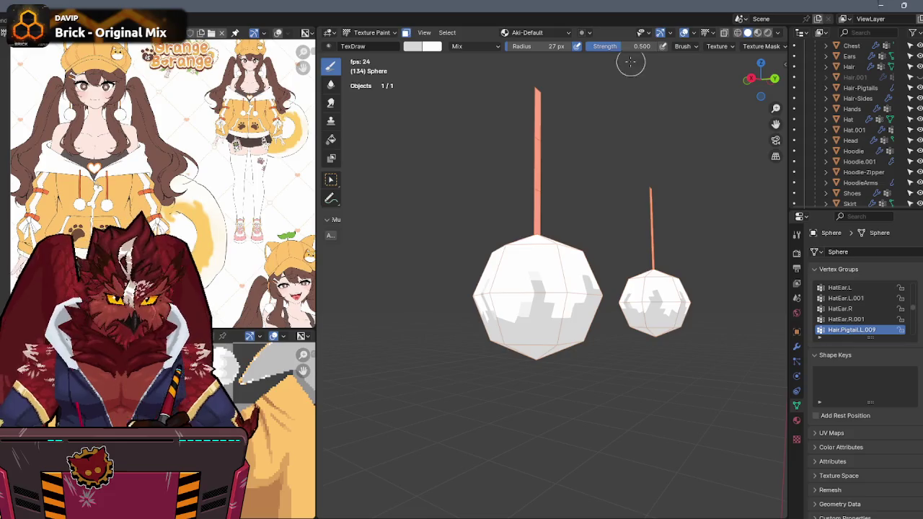
pyautogui.write('0.5')
pyautogui.press('Return')
# Orbit around the two test spheres to check their grey shading from several sides.
pyautogui.moveTo(609, 206); pyautogui.dragTo(644, 228, button='middle')
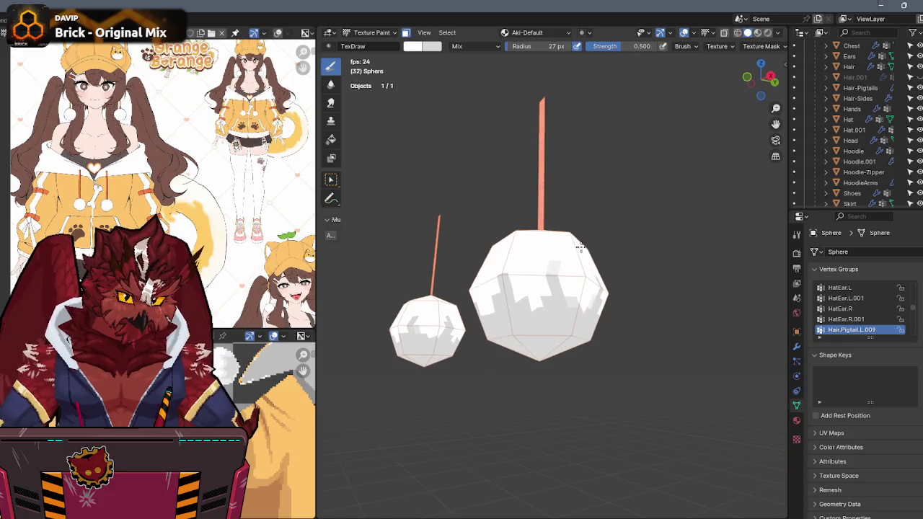
pyautogui.moveTo(578, 311)
pyautogui.mouseDown(button='middle')
pyautogui.moveTo(541, 303)
pyautogui.moveTo(560, 282)
pyautogui.mouseUp(button='middle')
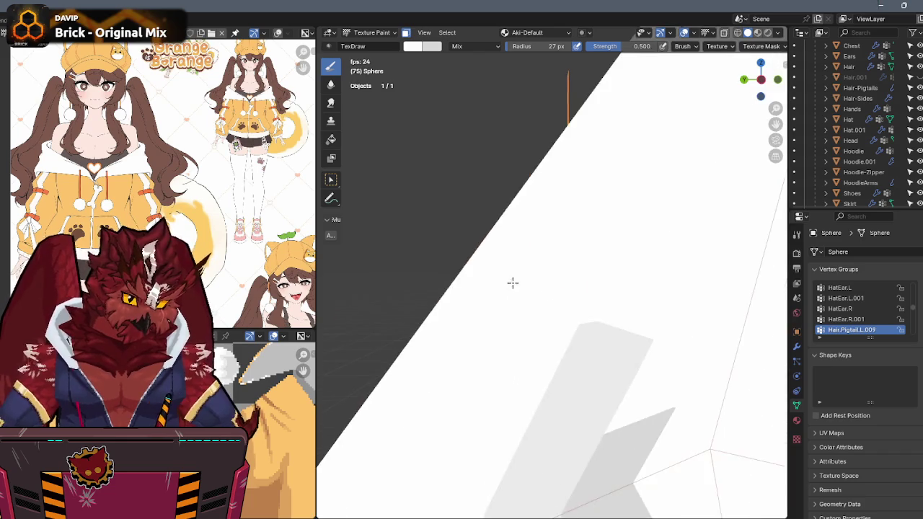
pyautogui.moveTo(512, 282)
pyautogui.mouseDown(button='middle')
pyautogui.moveTo(569, 284)
pyautogui.moveTo(558, 324)
pyautogui.moveTo(545, 310)
pyautogui.mouseUp(button='middle')
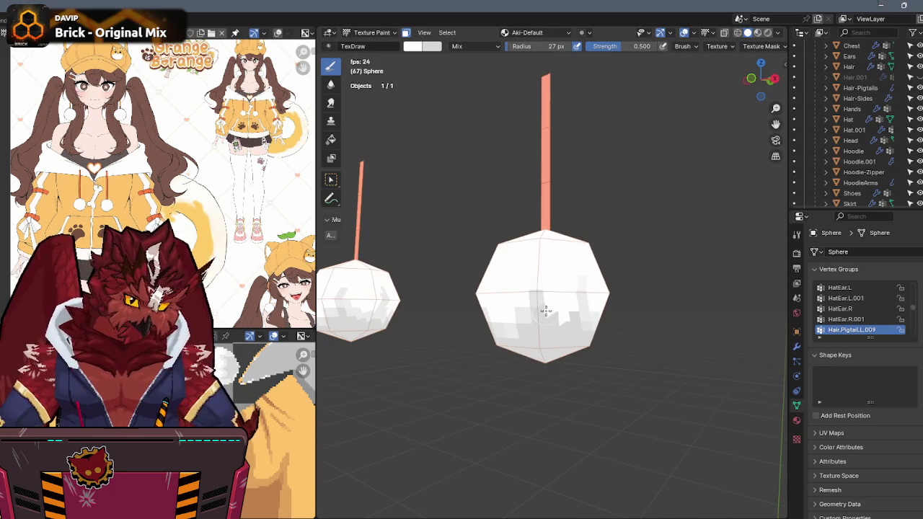
pyautogui.moveTo(536, 294)
pyautogui.mouseDown(button='middle')
pyautogui.moveTo(612, 311)
pyautogui.moveTo(618, 259)
pyautogui.mouseUp(button='middle')
pyautogui.hotkey('ctrl', 'Tab')
# Return to Object Mode, frame the whole character and hide the viewport overlays.
pyautogui.click(562, 308)
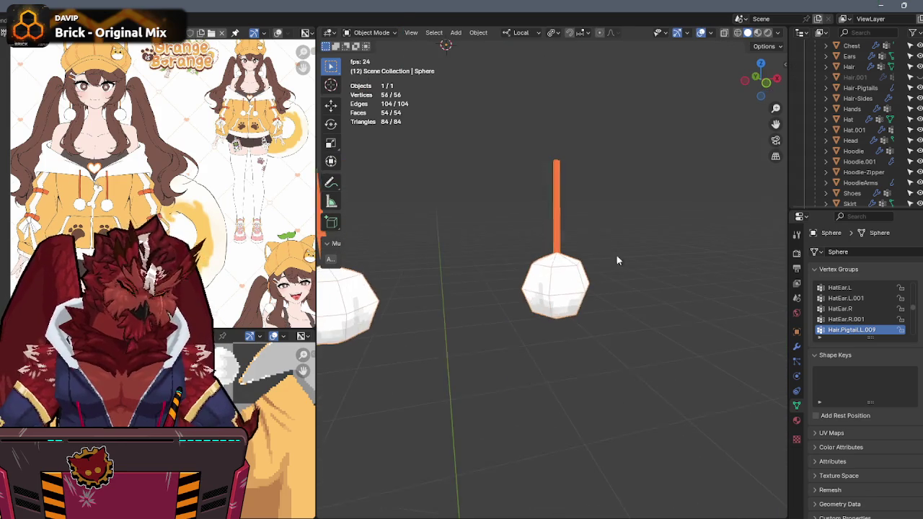
pyautogui.press('KP_Decimal')
pyautogui.scroll(-5, 638, 222)
pyautogui.moveTo(550, 232)
pyautogui.mouseDown(button='middle')
pyautogui.moveTo(587, 266)
pyautogui.moveTo(634, 240)
pyautogui.moveTo(633, 259)
pyautogui.mouseUp(button='middle')
pyautogui.scroll(-3, 587, 266)
pyautogui.hotkey('shift', 'alt', 'z')
pyautogui.scroll(2, 633, 260)
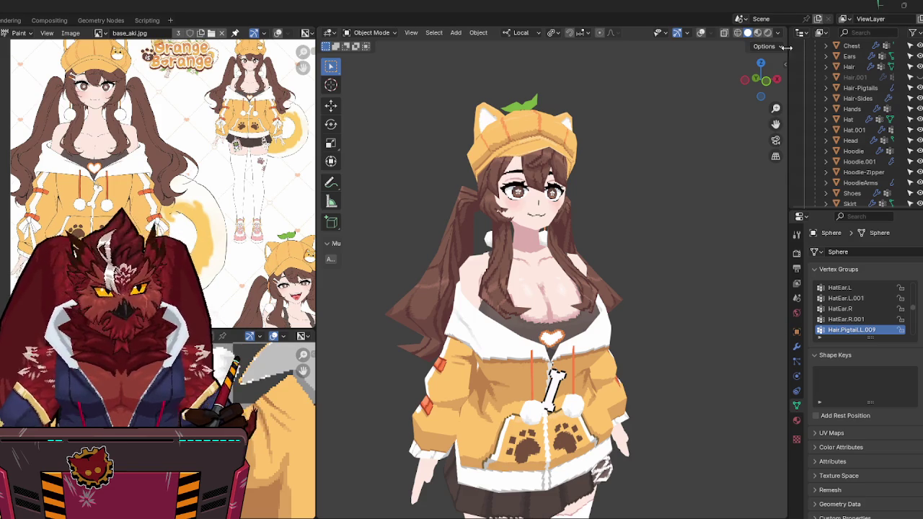
pyautogui.moveTo(636, 204); pyautogui.dragTo(602, 201, button='middle')
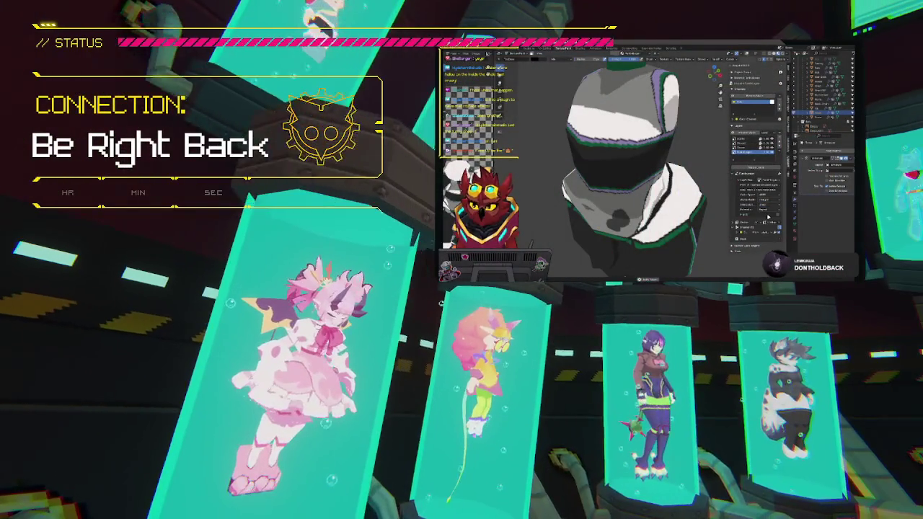
pyautogui.scroll(3, 662, 160)
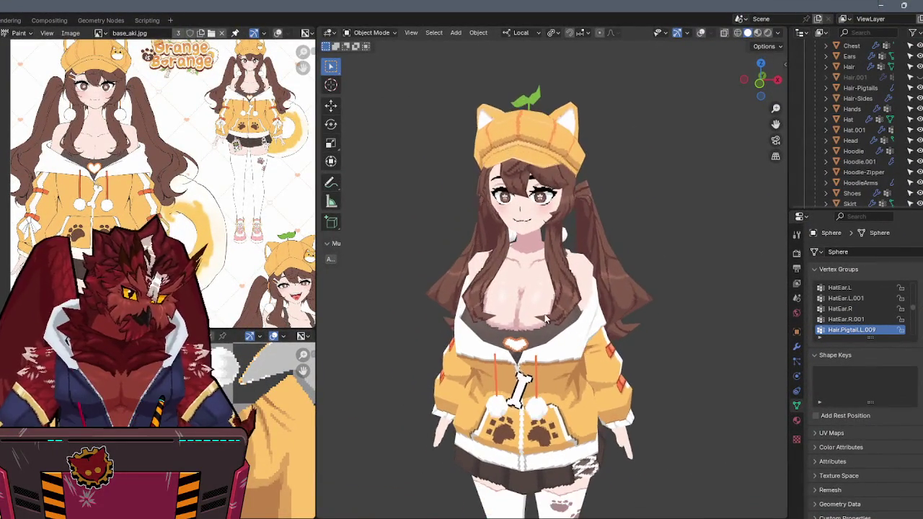
# Orbit to a three-quarter view of the full character and widen the Outliner to its top.
pyautogui.scroll(-3, 557, 291)
pyautogui.moveTo(557, 291)
pyautogui.mouseDown(button='middle')
pyautogui.moveTo(508, 267)
pyautogui.moveTo(573, 276)
pyautogui.moveTo(690, 250)
pyautogui.mouseUp(button='middle')
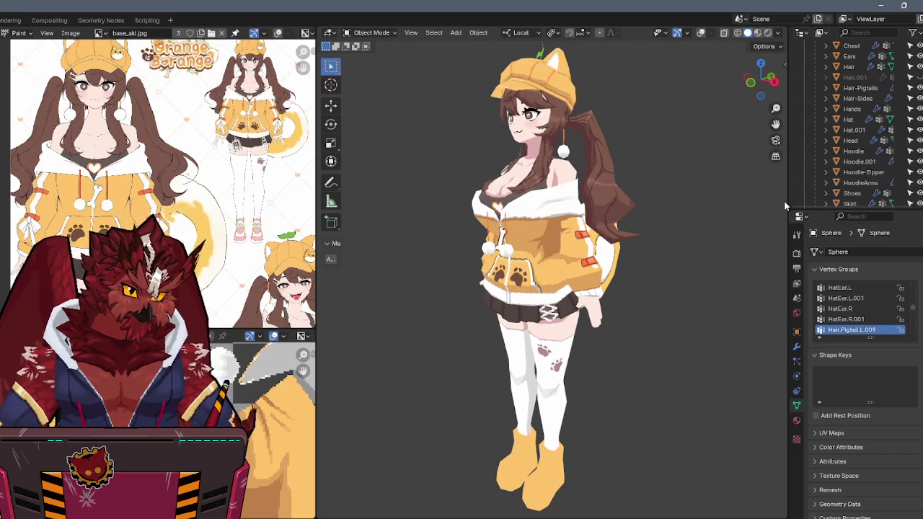
pyautogui.moveTo(785, 201); pyautogui.dragTo(754, 202)
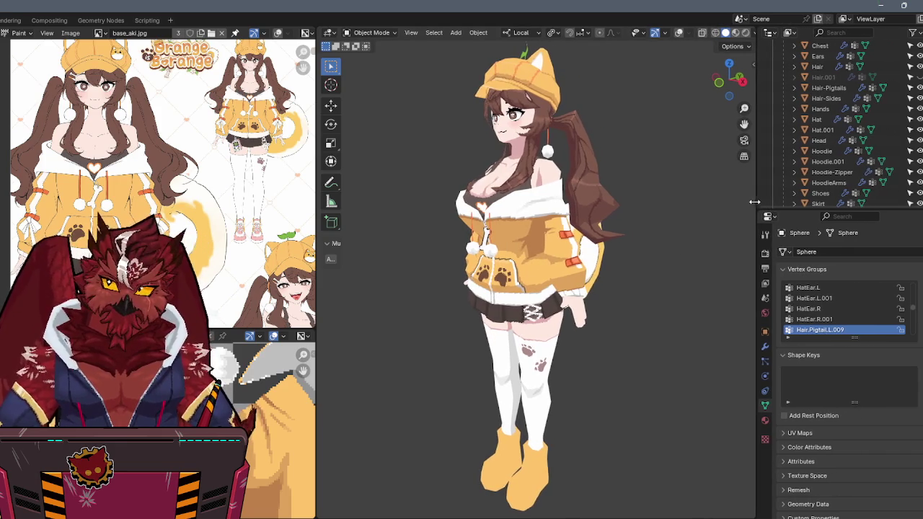
pyautogui.scroll(4, 802, 186)
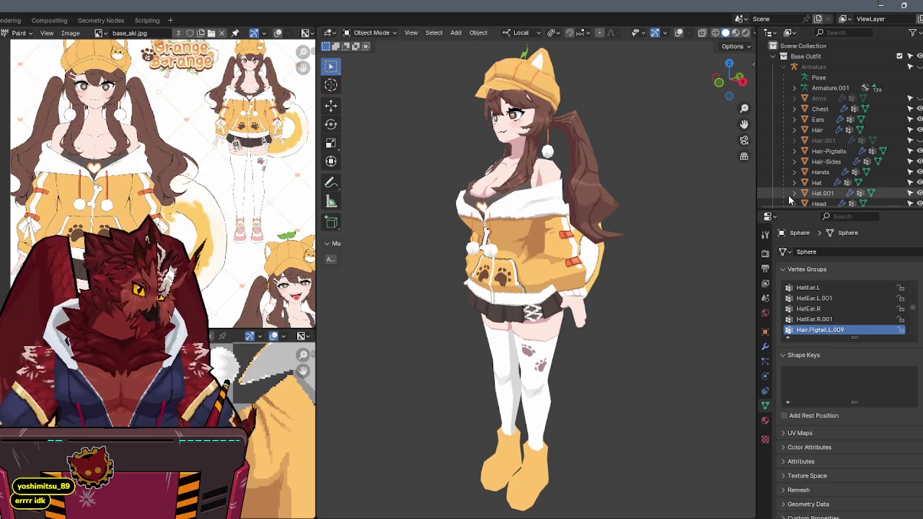
# Hide the HoodieArms and Hoodie objects from the Outliner.
pyautogui.moveTo(779, 209); pyautogui.dragTo(776, 322)
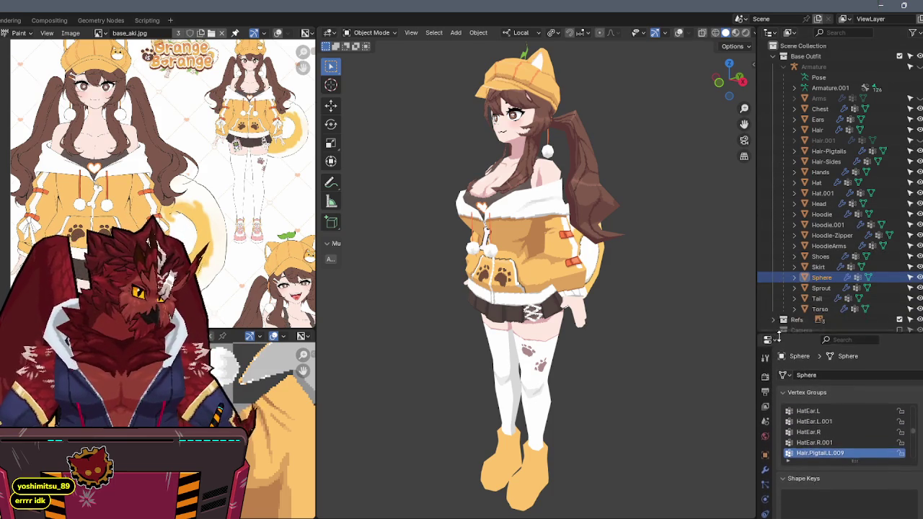
pyautogui.scroll(1, 662, 204)
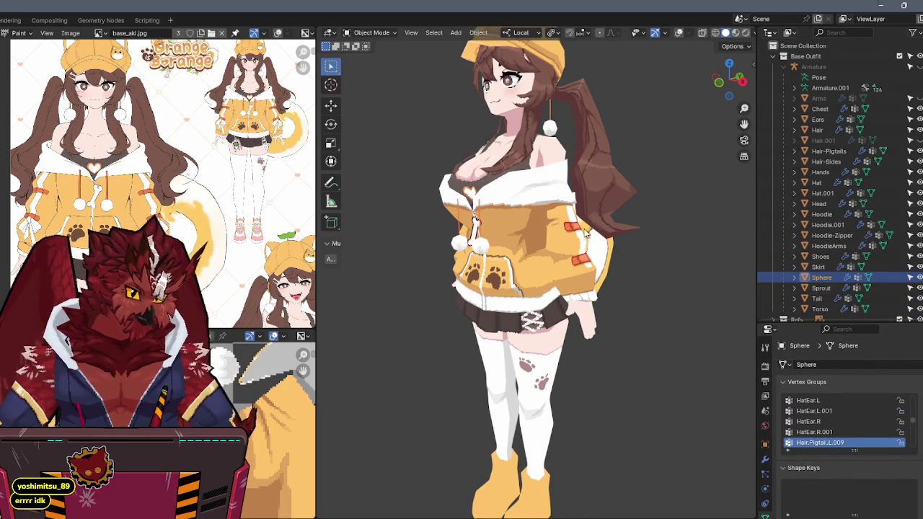
pyautogui.click(555, 254)
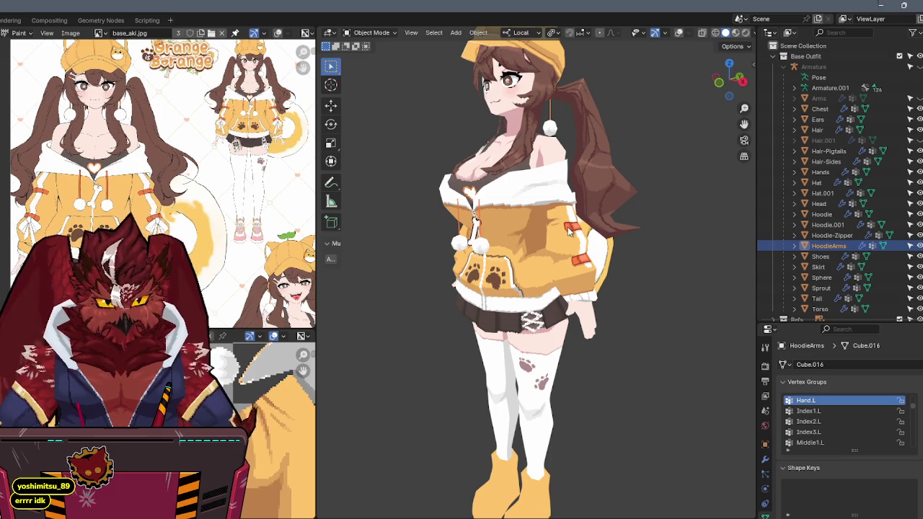
pyautogui.press('h')
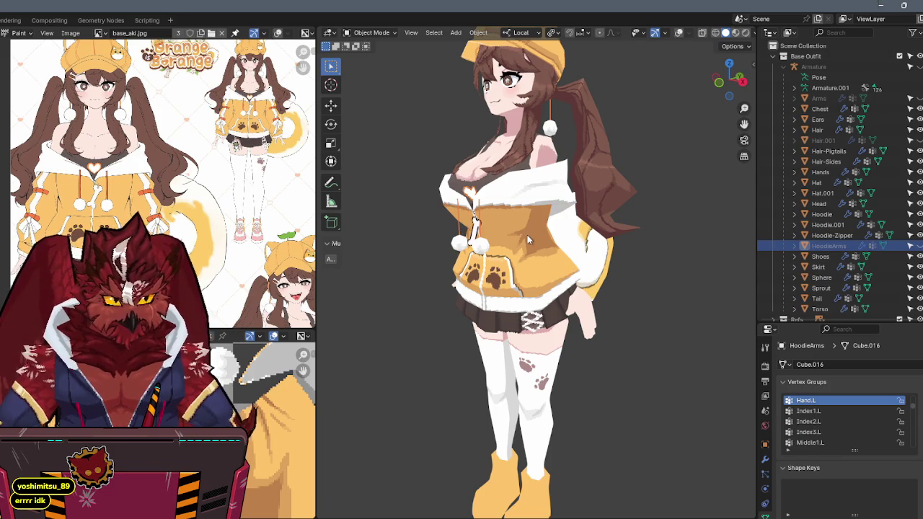
pyautogui.click(527, 235)
pyautogui.press('h')
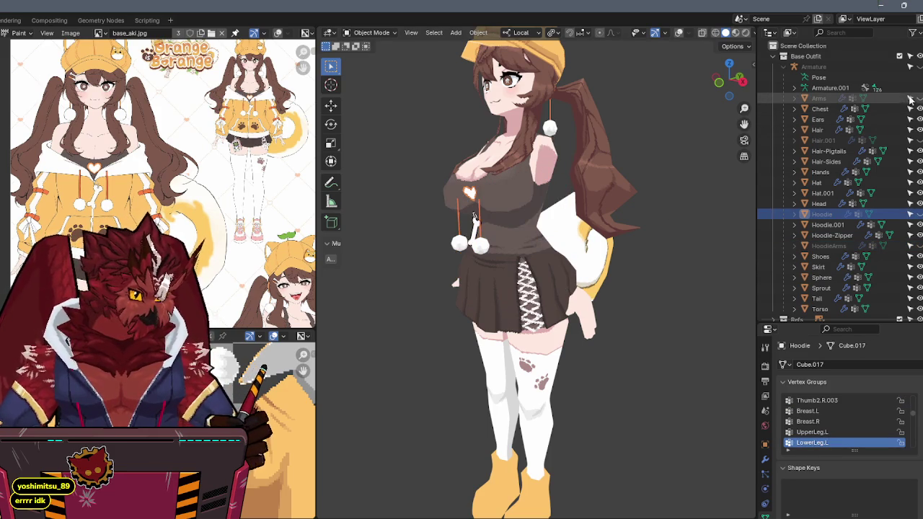
# Unhide the Arms mesh, select it and switch it to Texture Paint mode.
pyautogui.click(910, 98)
pyautogui.moveTo(647, 180)
pyautogui.mouseDown(button='middle')
pyautogui.moveTo(593, 235)
pyautogui.moveTo(635, 234)
pyautogui.moveTo(567, 234)
pyautogui.moveTo(555, 216)
pyautogui.mouseUp(button='middle')
pyautogui.scroll(3, 555, 216)
pyautogui.click(554, 209)
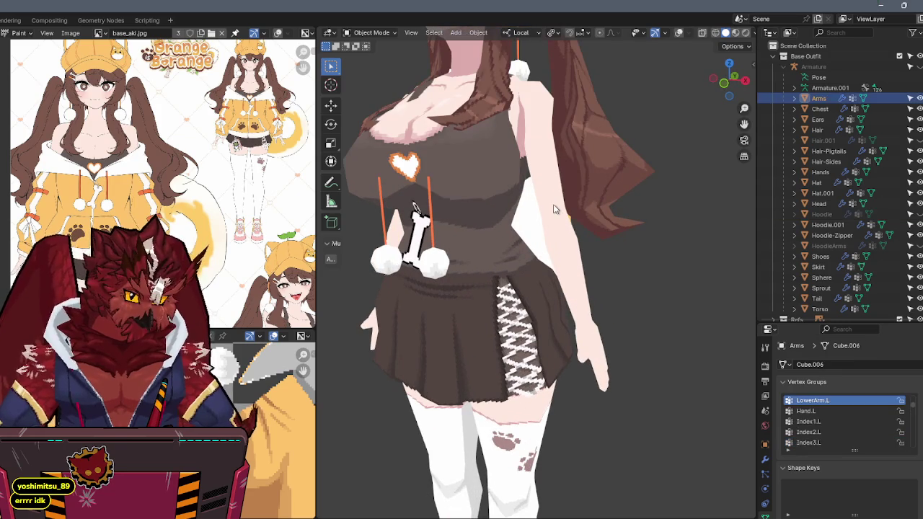
pyautogui.hotkey('ctrl', 'Tab')
pyautogui.click(604, 171)
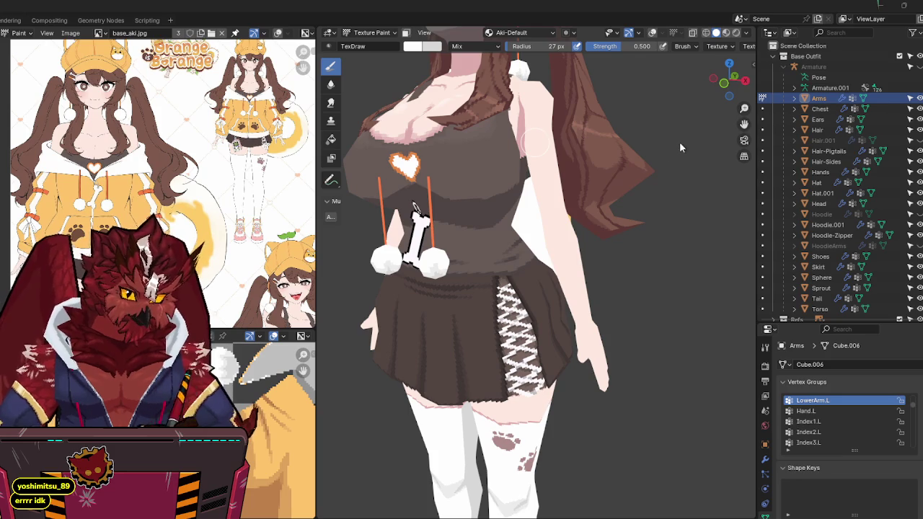
# Give the UV texture view more height and adjust the model view.
pyautogui.moveTo(571, 189)
pyautogui.mouseDown(button='middle')
pyautogui.moveTo(581, 204)
pyautogui.moveTo(560, 245)
pyautogui.mouseUp(button='middle')
pyautogui.scroll(-3, 288, 393)
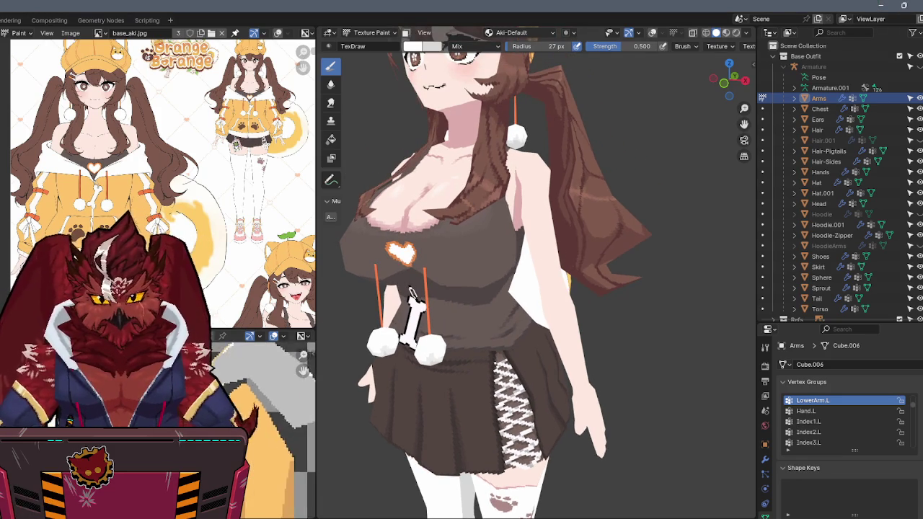
pyautogui.moveTo(259, 330); pyautogui.dragTo(260, 233)
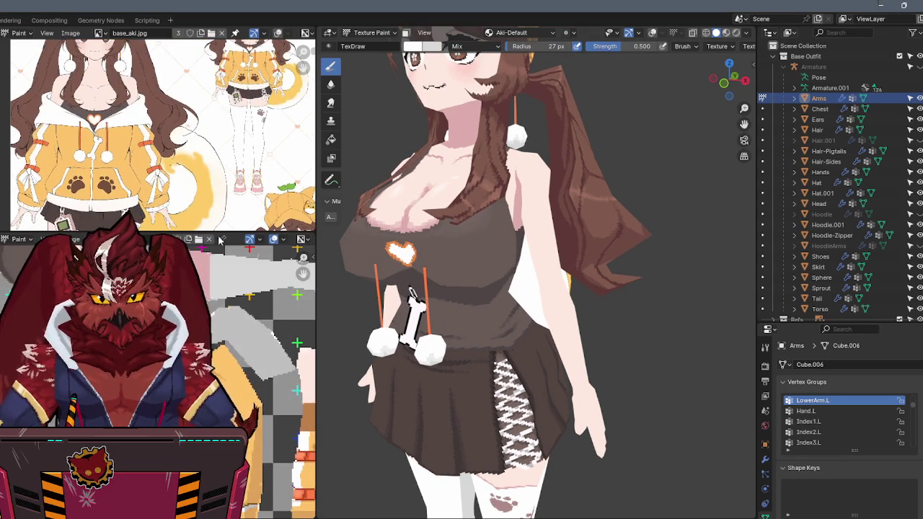
pyautogui.scroll(-2, 267, 360)
pyautogui.scroll(2, 227, 328)
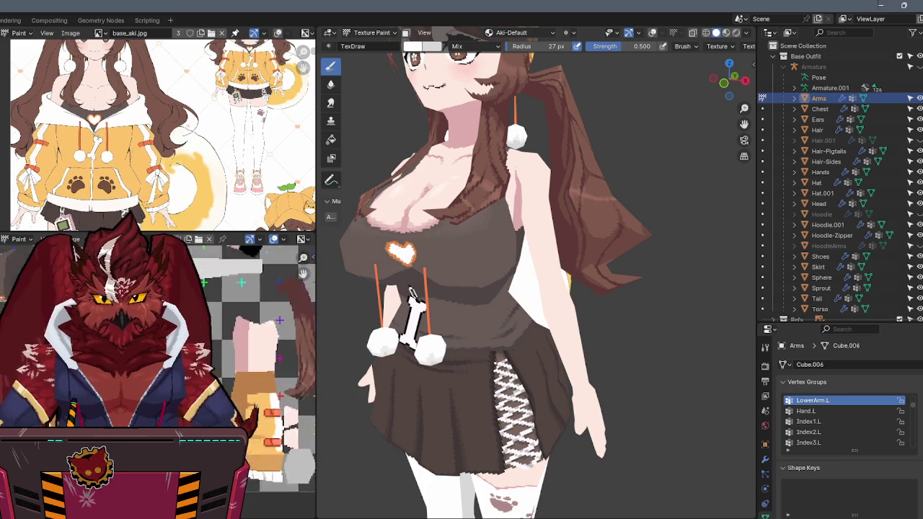
pyautogui.scroll(1, 222, 332)
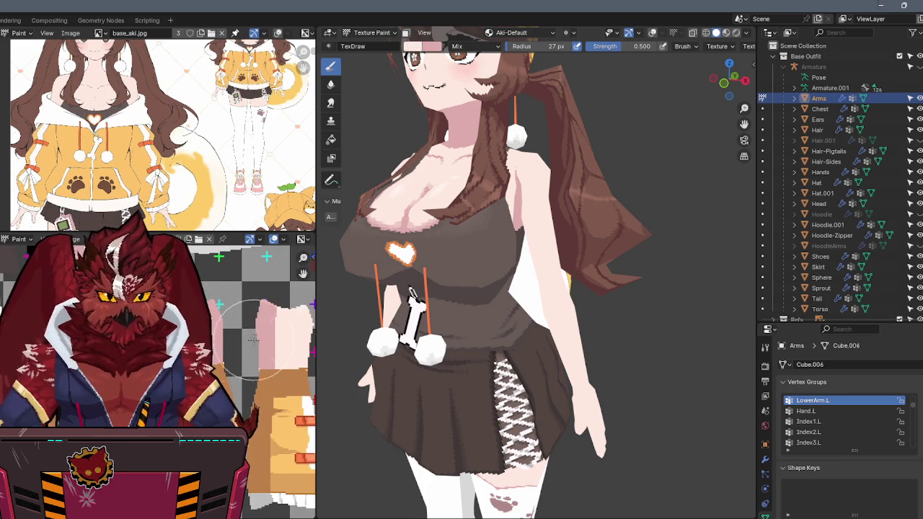
# Isolate the Arms mesh in local view, zoom onto an arm and dab paint on its top.
pyautogui.moveTo(548, 289)
pyautogui.mouseDown(button='middle')
pyautogui.moveTo(535, 322)
pyautogui.moveTo(525, 261)
pyautogui.moveTo(572, 248)
pyautogui.moveTo(526, 227)
pyautogui.moveTo(552, 214)
pyautogui.mouseUp(button='middle')
pyautogui.scroll(2, 535, 322)
pyautogui.press('KP_Divide')
pyautogui.click(527, 177)
# Paint a darker patch at the arm's upper end and raise brush strength to 1.000.
pyautogui.moveTo(527, 176); pyautogui.dragTo(528, 160)
pyautogui.moveTo(622, 47); pyautogui.dragTo(657, 48)
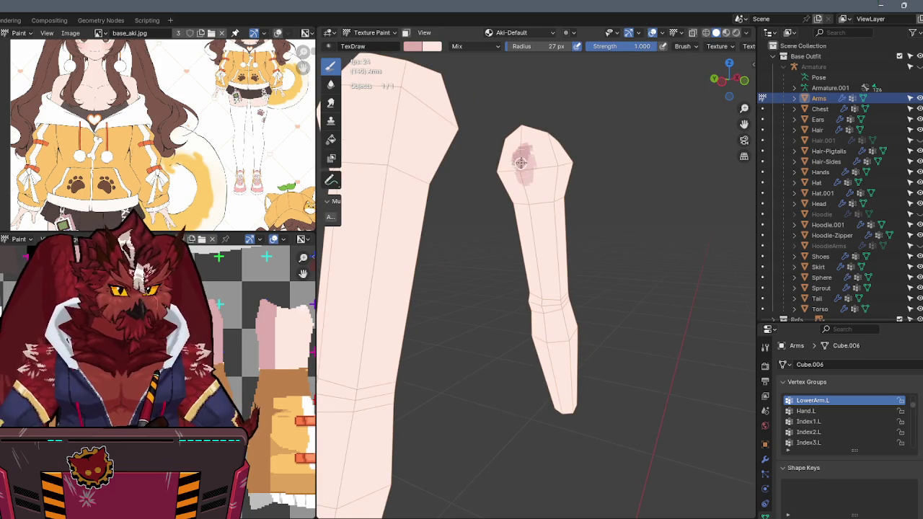
pyautogui.moveTo(519, 162)
pyautogui.mouseDown(button='middle')
pyautogui.moveTo(500, 161)
pyautogui.moveTo(517, 144)
pyautogui.moveTo(497, 140)
pyautogui.mouseUp(button='middle')
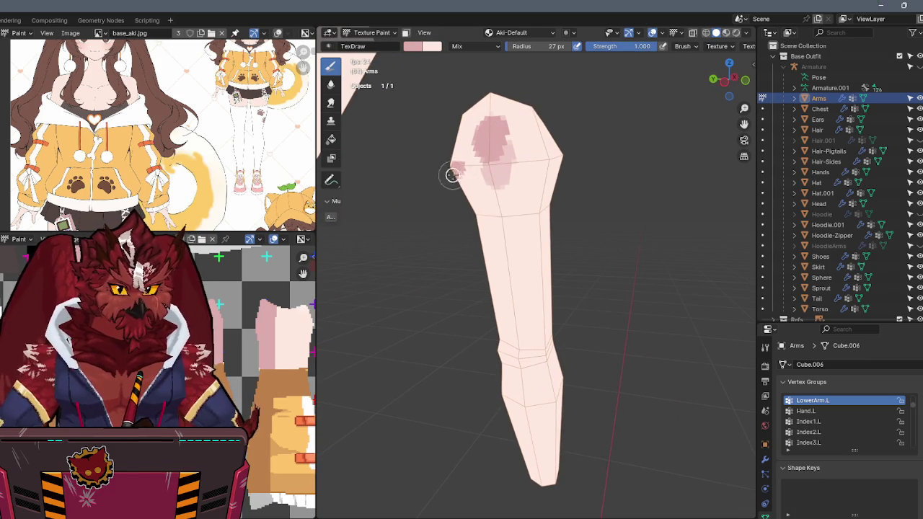
pyautogui.moveTo(494, 146)
pyautogui.mouseDown()
pyautogui.moveTo(457, 149)
pyautogui.moveTo(522, 138)
pyautogui.mouseUp()
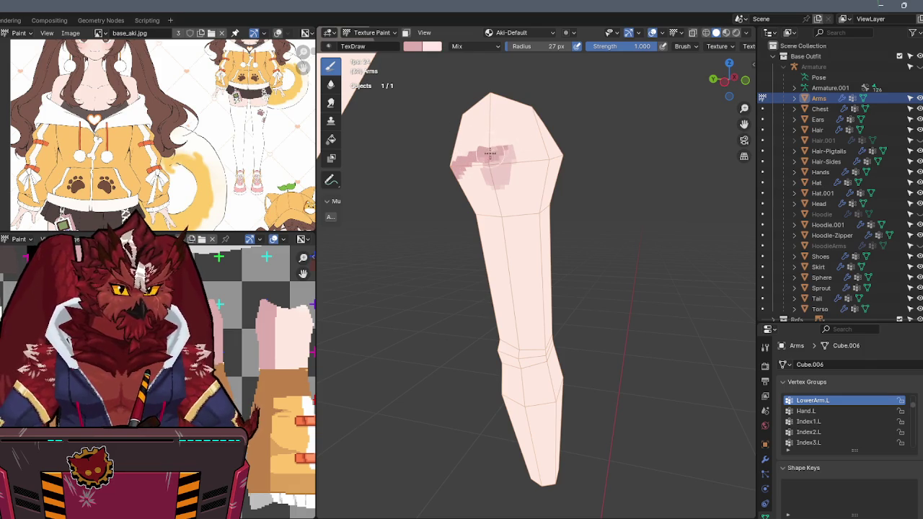
# Paint darker pink shading strokes down the arm toward the elbow.
pyautogui.moveTo(543, 166)
pyautogui.mouseDown(button='middle')
pyautogui.moveTo(495, 157)
pyautogui.moveTo(612, 193)
pyautogui.mouseUp(button='middle')
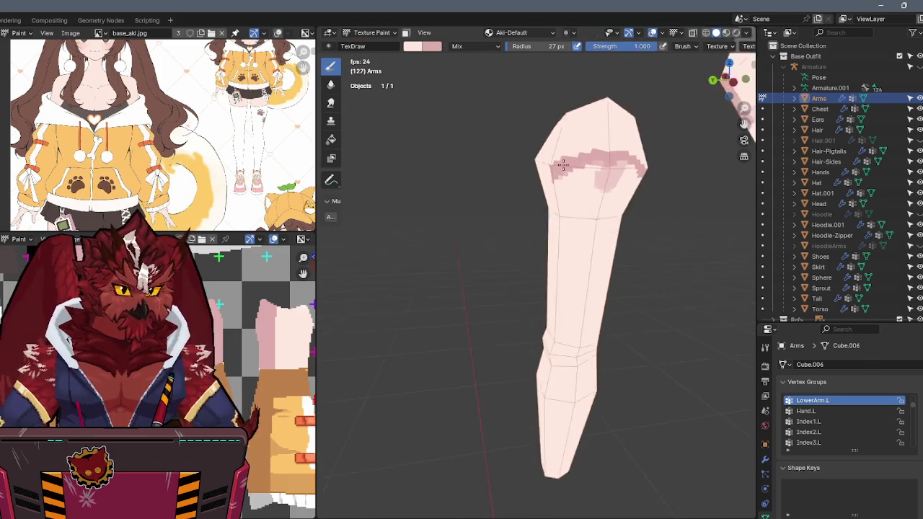
pyautogui.press('Tab')
pyautogui.press('Tab')
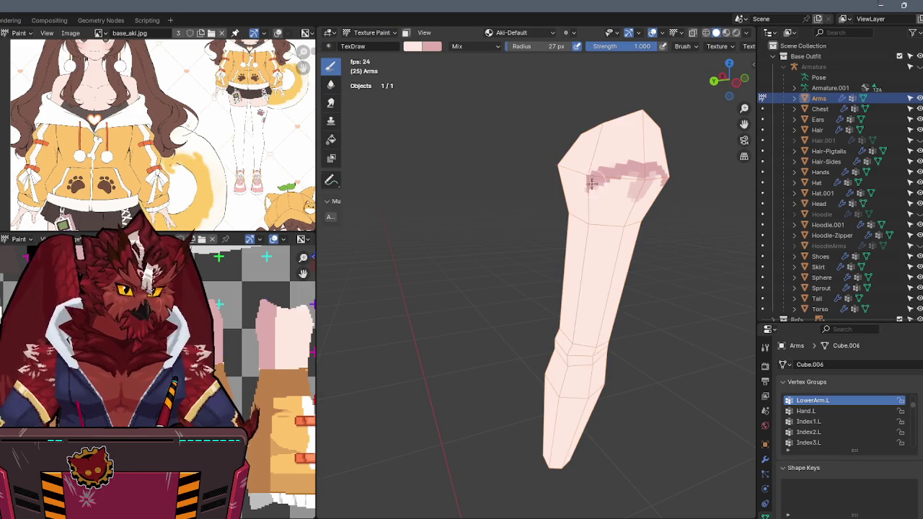
pyautogui.scroll(2, 524, 138)
pyautogui.moveTo(552, 94)
pyautogui.mouseDown()
pyautogui.moveTo(536, 256)
pyautogui.moveTo(558, 171)
pyautogui.moveTo(557, 91)
pyautogui.mouseUp()
pyautogui.moveTo(556, 90); pyautogui.dragTo(520, 167, button='middle')
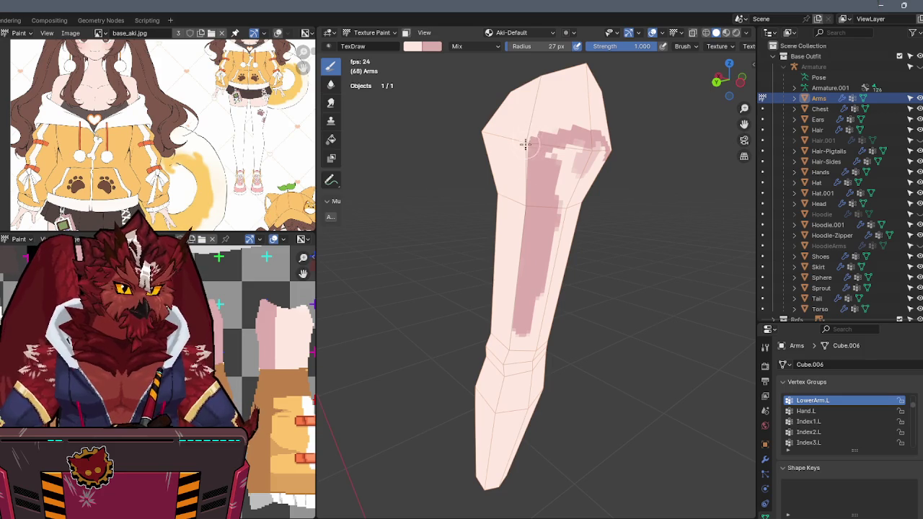
pyautogui.moveTo(562, 126); pyautogui.dragTo(552, 144, button='middle')
pyautogui.moveTo(553, 144)
pyautogui.mouseDown()
pyautogui.moveTo(568, 148)
pyautogui.moveTo(555, 205)
pyautogui.mouseUp()
pyautogui.moveTo(555, 205)
pyautogui.mouseDown(button='middle')
pyautogui.moveTo(540, 184)
pyautogui.moveTo(474, 187)
pyautogui.mouseUp(button='middle')
pyautogui.moveTo(421, 147)
pyautogui.mouseDown()
pyautogui.moveTo(418, 161)
pyautogui.moveTo(456, 153)
pyautogui.moveTo(456, 210)
pyautogui.mouseUp()
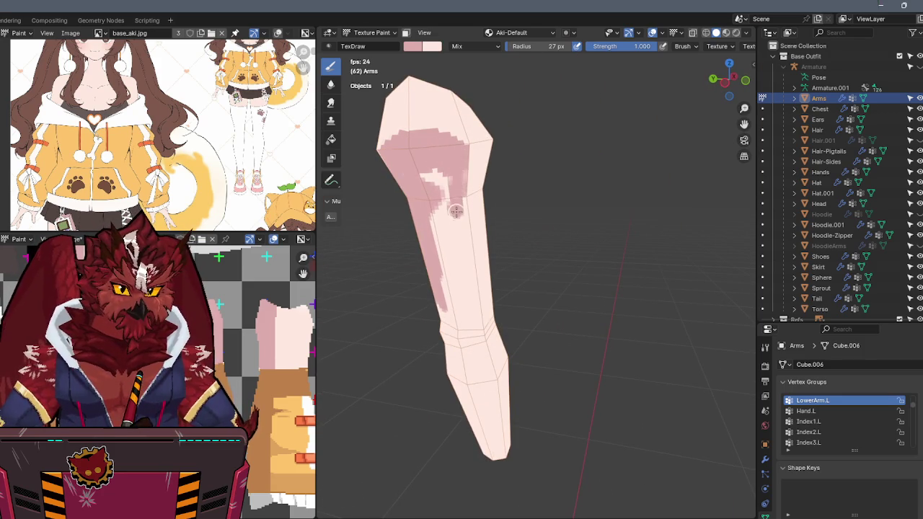
pyautogui.moveTo(457, 179); pyautogui.dragTo(459, 249)
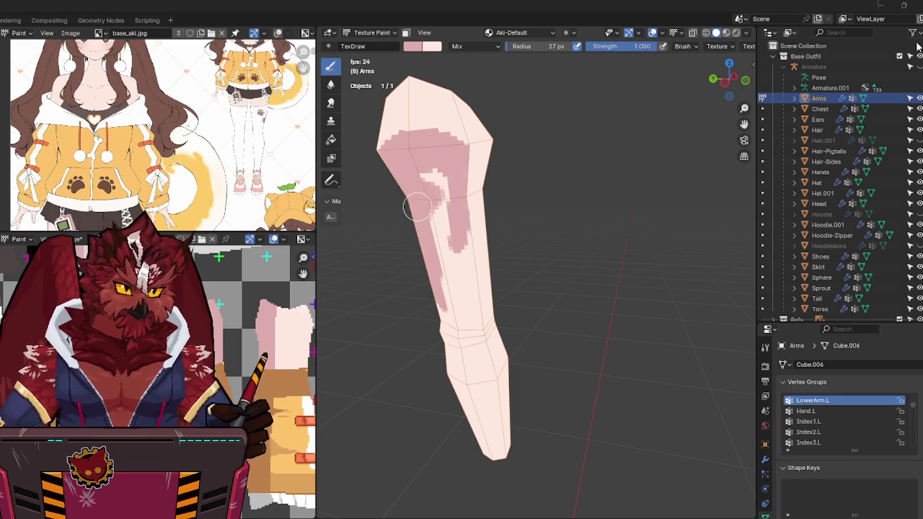
pyautogui.click(659, 202)
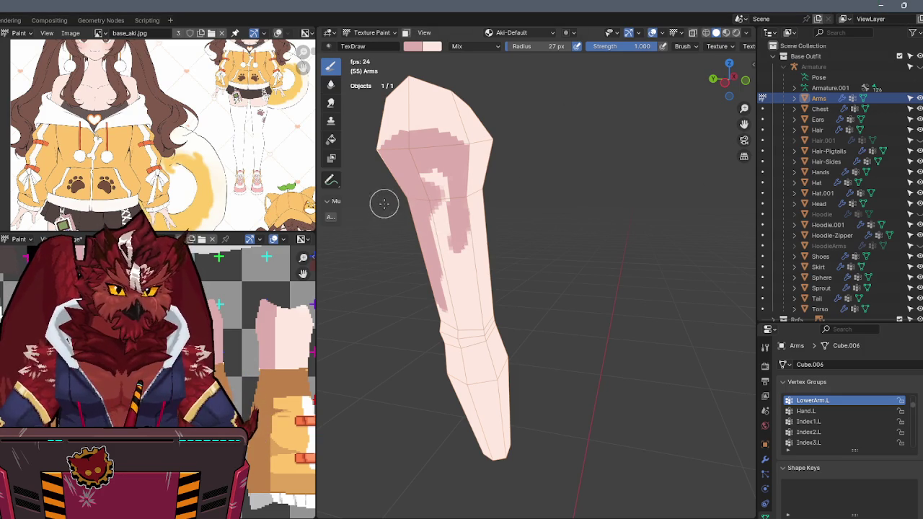
pyautogui.moveTo(511, 189); pyautogui.dragTo(488, 190, button='middle')
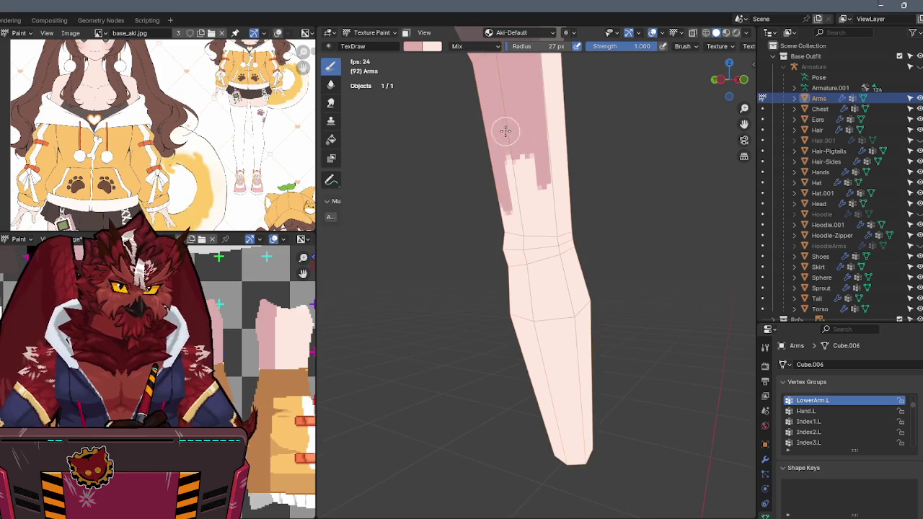
# Extend the darker pink shading down the arm to the elbow.
pyautogui.moveTo(533, 192)
pyautogui.mouseDown()
pyautogui.moveTo(532, 177)
pyautogui.moveTo(523, 181)
pyautogui.mouseUp()
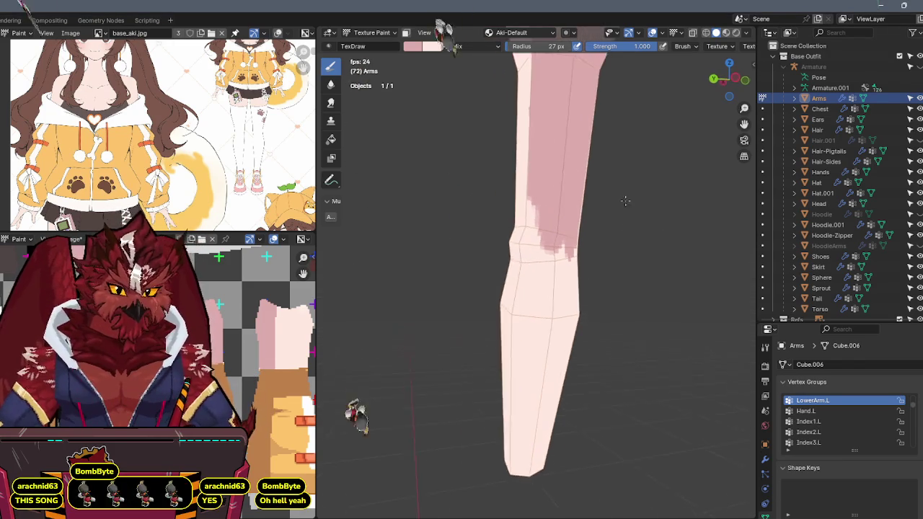
pyautogui.moveTo(540, 190); pyautogui.dragTo(536, 244)
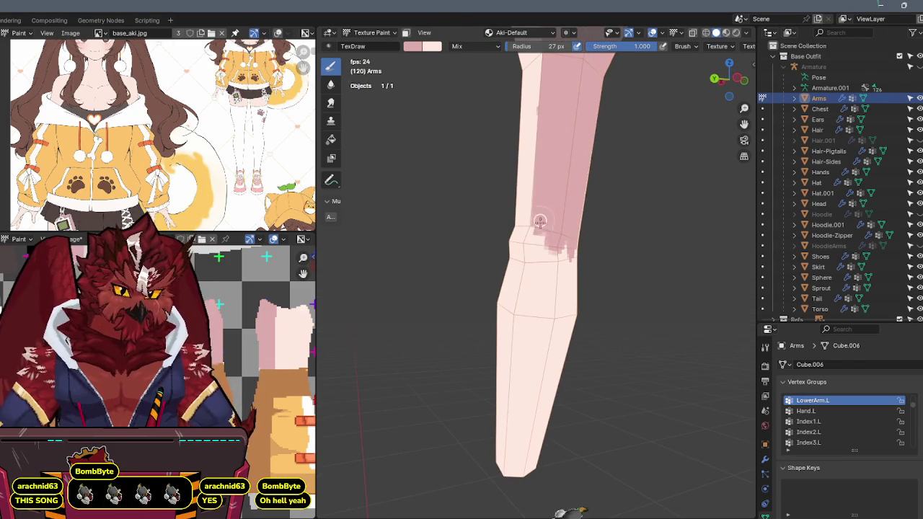
pyautogui.moveTo(534, 243); pyautogui.dragTo(513, 387)
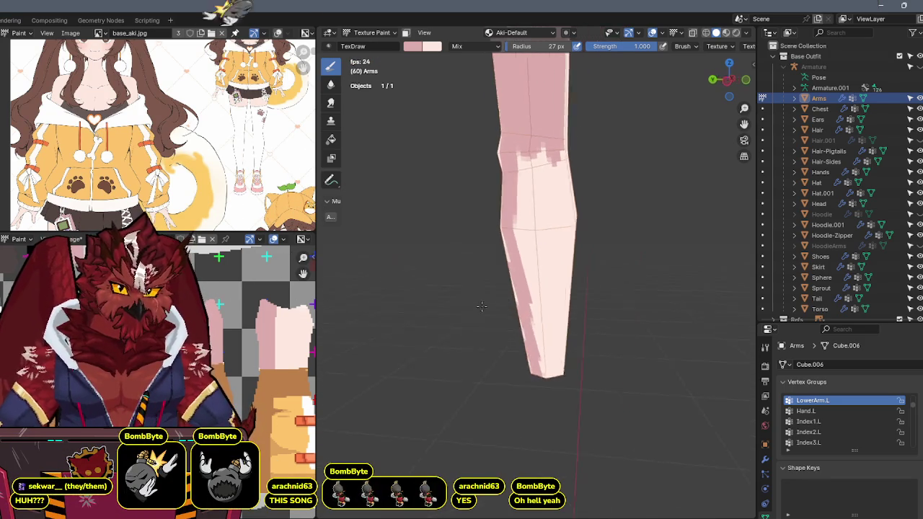
pyautogui.moveTo(505, 248)
pyautogui.mouseDown()
pyautogui.moveTo(509, 176)
pyautogui.moveTo(515, 233)
pyautogui.mouseUp()
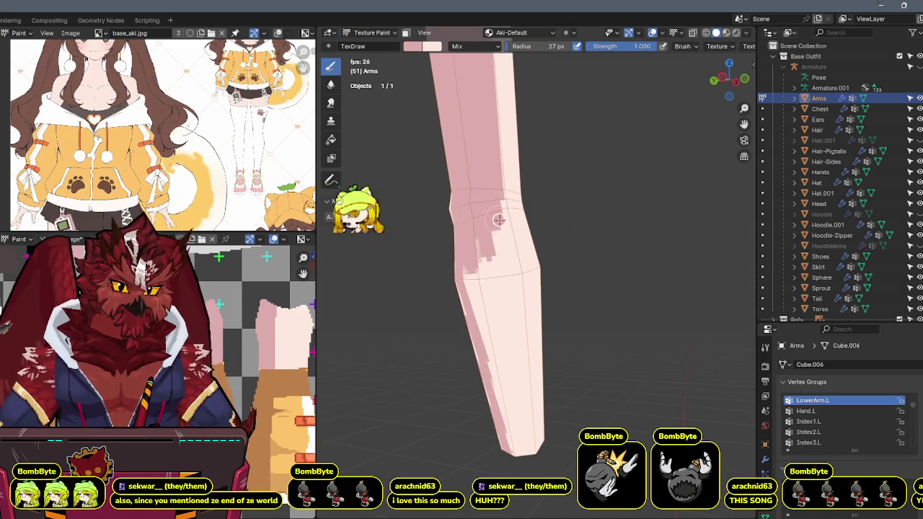
pyautogui.moveTo(500, 217)
pyautogui.mouseDown()
pyautogui.moveTo(519, 431)
pyautogui.moveTo(485, 270)
pyautogui.moveTo(503, 267)
pyautogui.mouseUp()
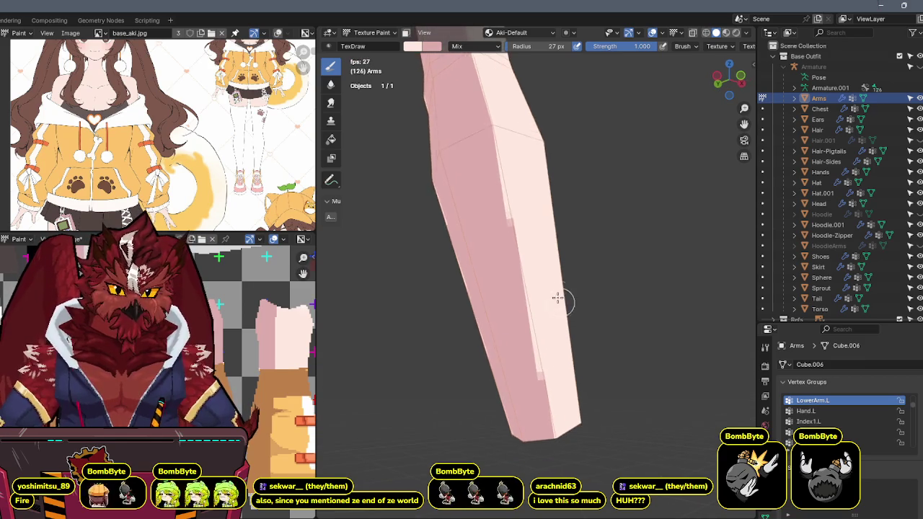
# Add a softer pink patch at the elbow crease, then show the whole character again.
pyautogui.moveTo(594, 290); pyautogui.dragTo(573, 284, button='middle')
pyautogui.moveTo(538, 364)
pyautogui.mouseDown(button='middle')
pyautogui.moveTo(535, 299)
pyautogui.moveTo(599, 274)
pyautogui.moveTo(553, 276)
pyautogui.mouseUp(button='middle')
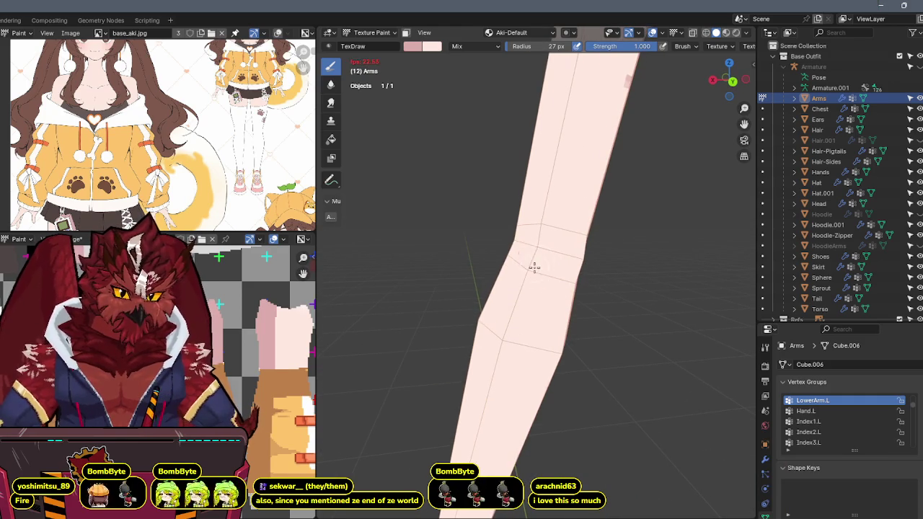
pyautogui.moveTo(514, 244); pyautogui.dragTo(534, 290)
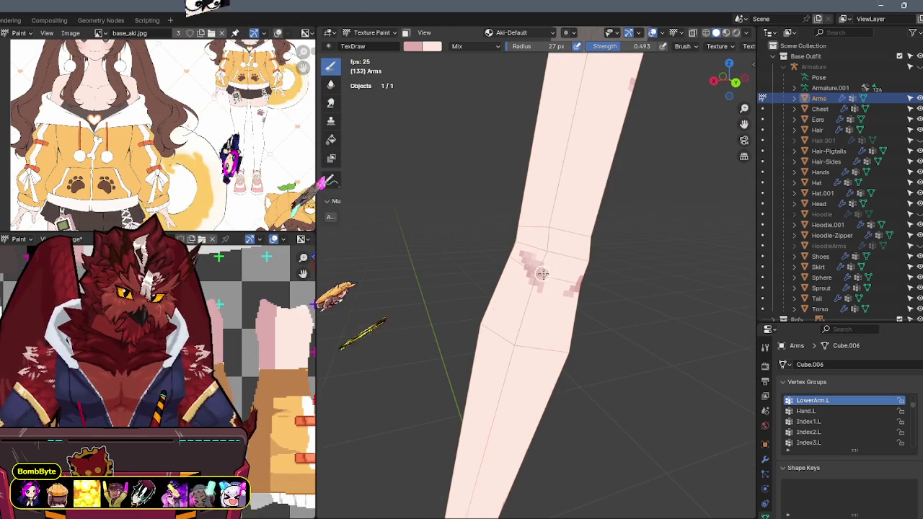
pyautogui.moveTo(587, 268)
pyautogui.mouseDown()
pyautogui.moveTo(559, 303)
pyautogui.moveTo(527, 262)
pyautogui.mouseUp()
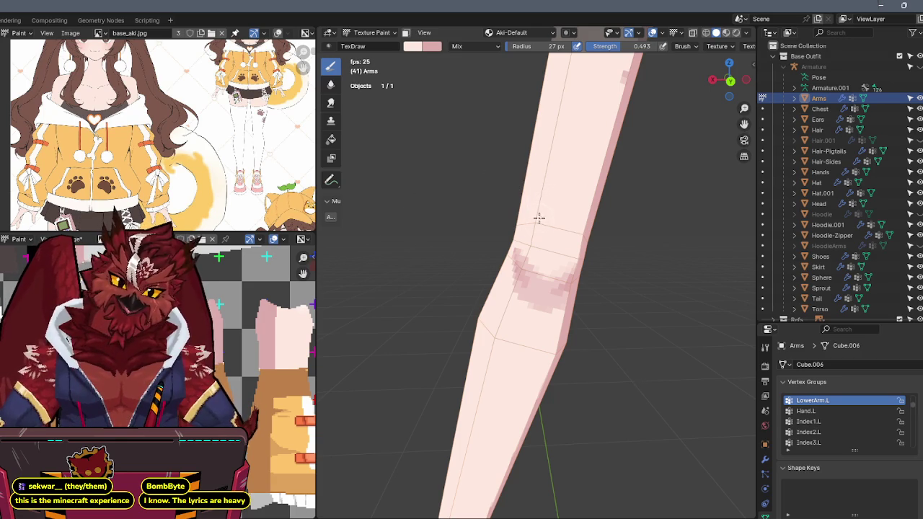
pyautogui.moveTo(537, 222)
pyautogui.mouseDown(button='middle')
pyautogui.moveTo(598, 159)
pyautogui.moveTo(591, 191)
pyautogui.moveTo(629, 183)
pyautogui.moveTo(601, 195)
pyautogui.moveTo(546, 261)
pyautogui.moveTo(613, 195)
pyautogui.moveTo(567, 202)
pyautogui.moveTo(633, 173)
pyautogui.moveTo(584, 149)
pyautogui.moveTo(579, 186)
pyautogui.moveTo(563, 152)
pyautogui.moveTo(579, 147)
pyautogui.mouseUp(button='middle')
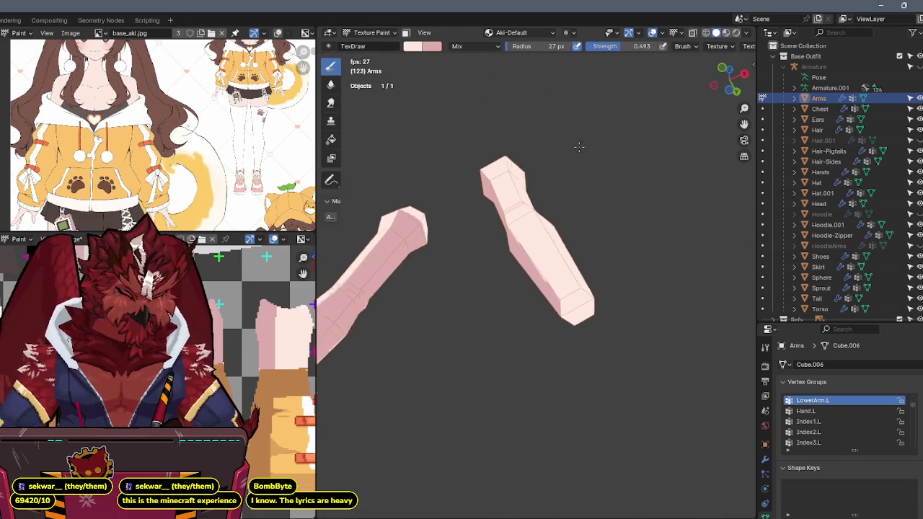
pyautogui.press('KP_Divide')
# Zoom onto the upper arm and move the UV texture view to the tail and leg islands.
pyautogui.moveTo(637, 220)
pyautogui.mouseDown(button='middle')
pyautogui.moveTo(504, 272)
pyautogui.moveTo(535, 336)
pyautogui.mouseUp(button='middle')
pyautogui.scroll(-2, 274, 324)
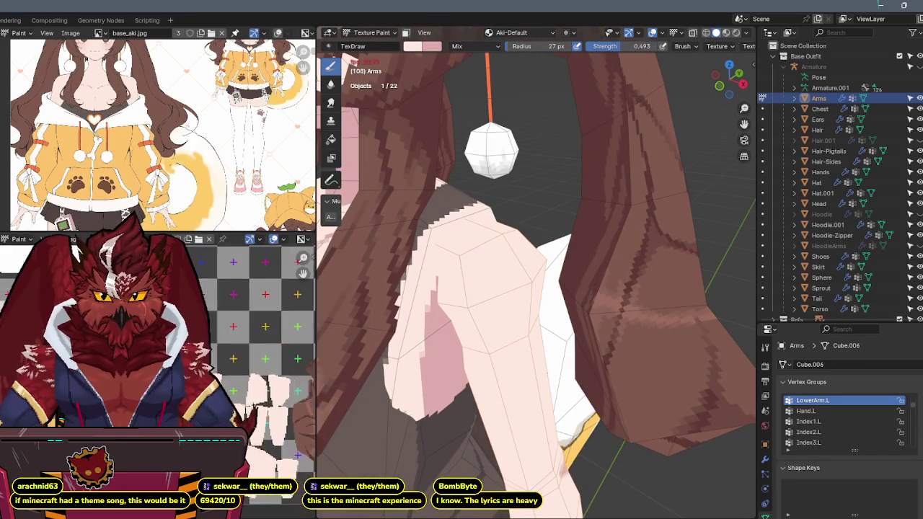
pyautogui.scroll(-2, 274, 324)
pyautogui.scroll(-2, 272, 381)
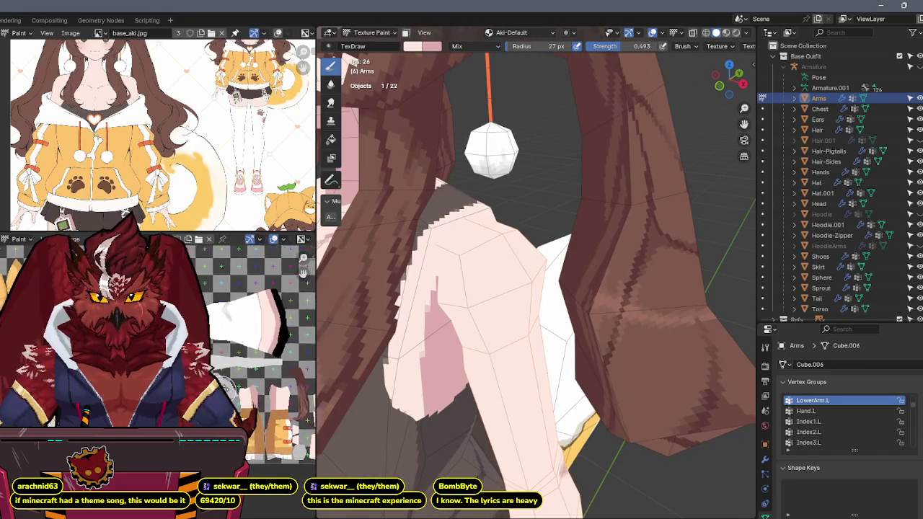
pyautogui.moveTo(273, 381)
pyautogui.mouseDown(button='middle')
pyautogui.moveTo(307, 378)
pyautogui.moveTo(298, 310)
pyautogui.mouseUp(button='middle')
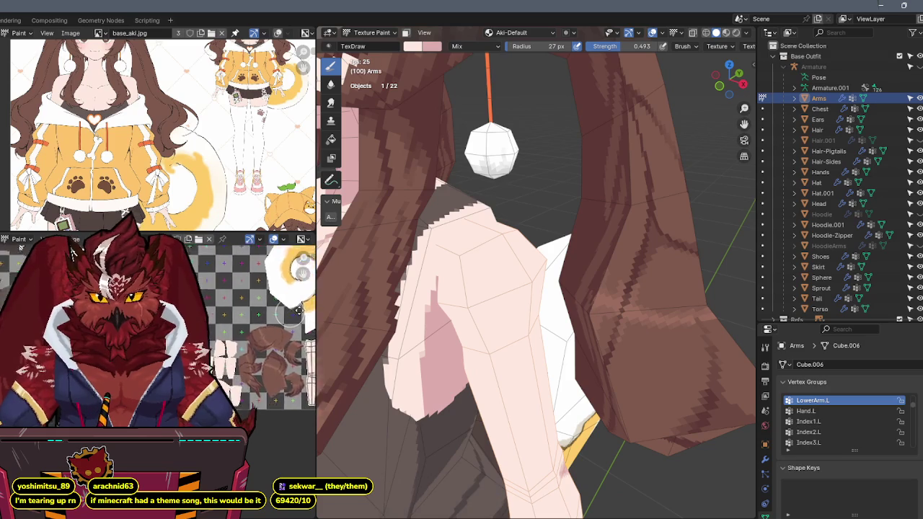
pyautogui.scroll(2, 216, 346)
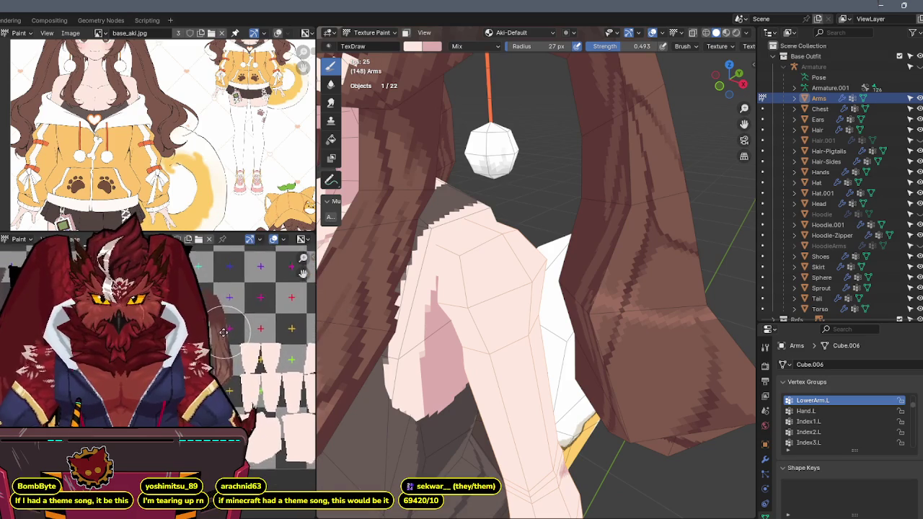
pyautogui.scroll(2, 216, 346)
pyautogui.scroll(2, 216, 347)
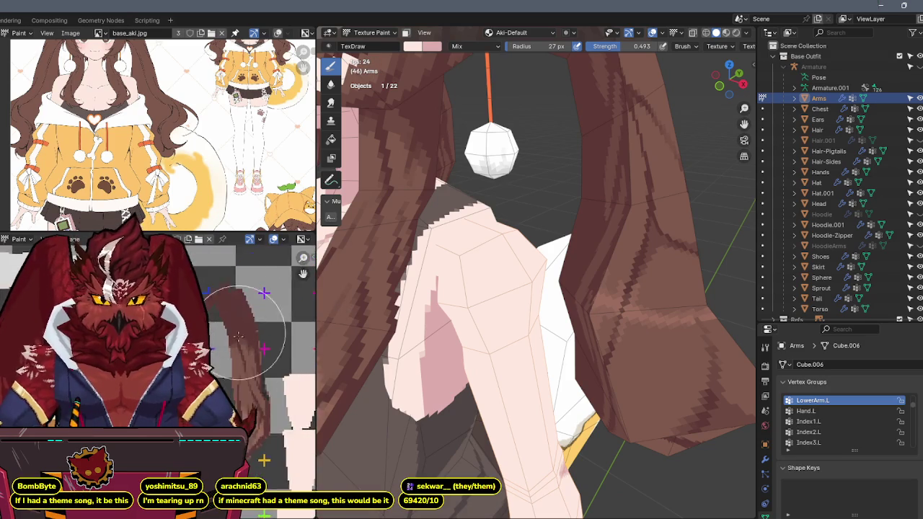
pyautogui.scroll(2, 217, 339)
pyautogui.scroll(2, 209, 270)
# Pan the texture view across other islands and sample the arm's skin colour.
pyautogui.moveTo(208, 270); pyautogui.dragTo(258, 225, button='middle')
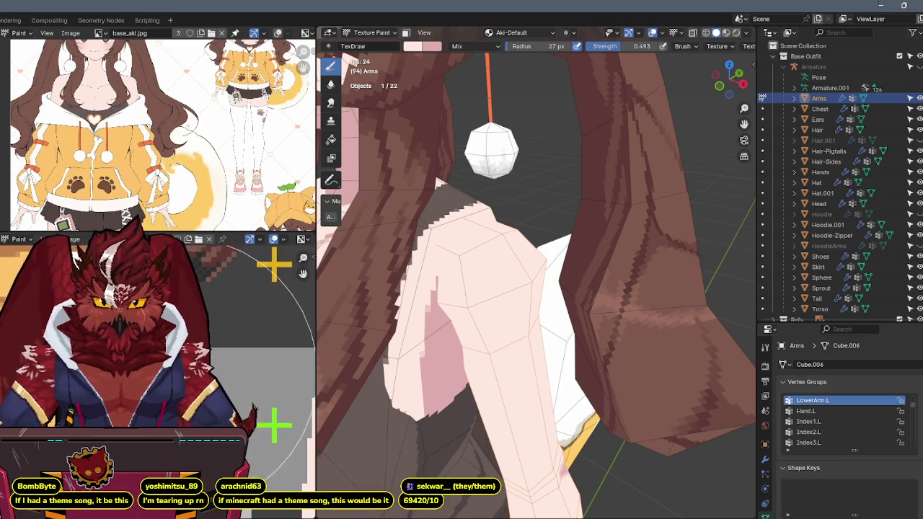
pyautogui.scroll(-2, 216, 339)
pyautogui.scroll(-2, 217, 339)
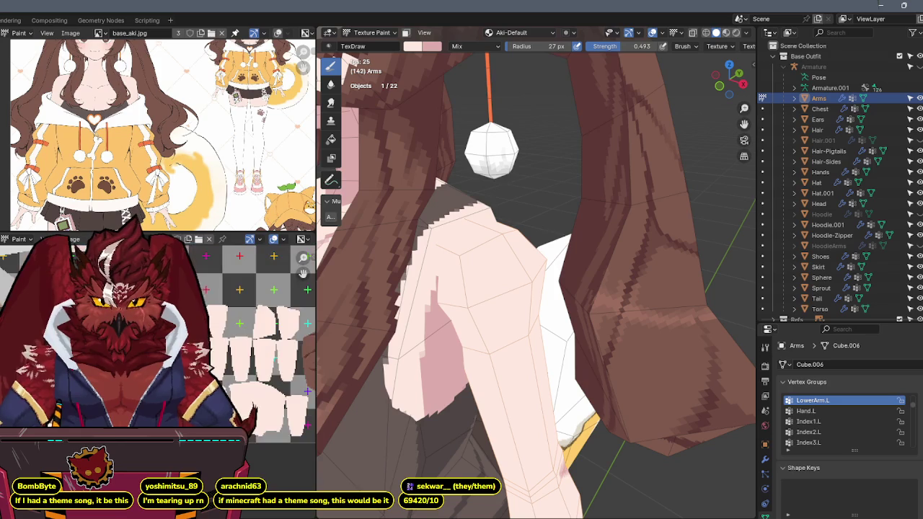
pyautogui.scroll(-1, 217, 339)
pyautogui.scroll(-1, 217, 339)
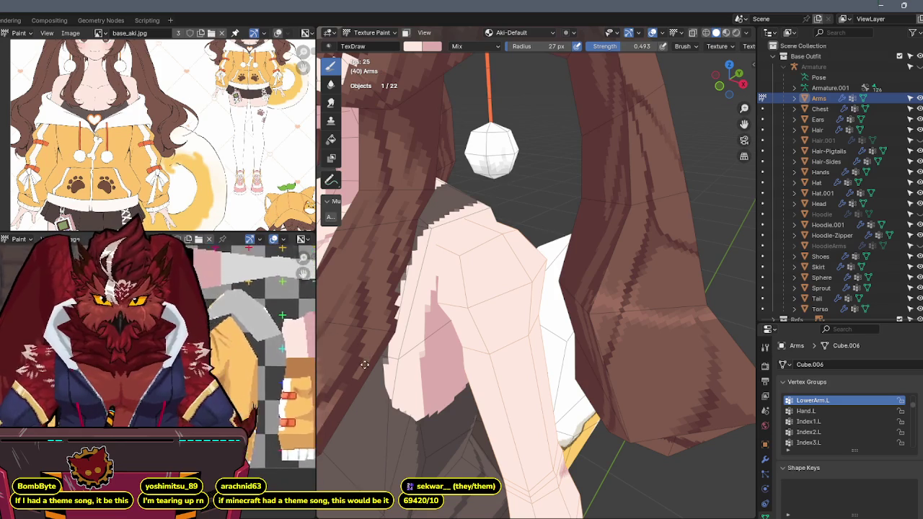
pyautogui.moveTo(260, 339); pyautogui.dragTo(280, 395, button='middle')
pyautogui.scroll(2, 279, 394)
pyautogui.scroll(2, 280, 395)
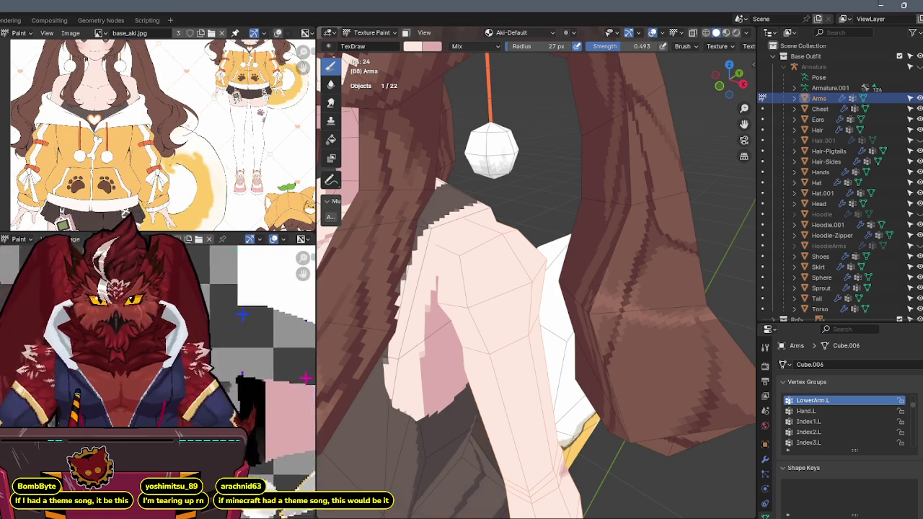
pyautogui.scroll(2, 280, 395)
pyautogui.scroll(1, 280, 394)
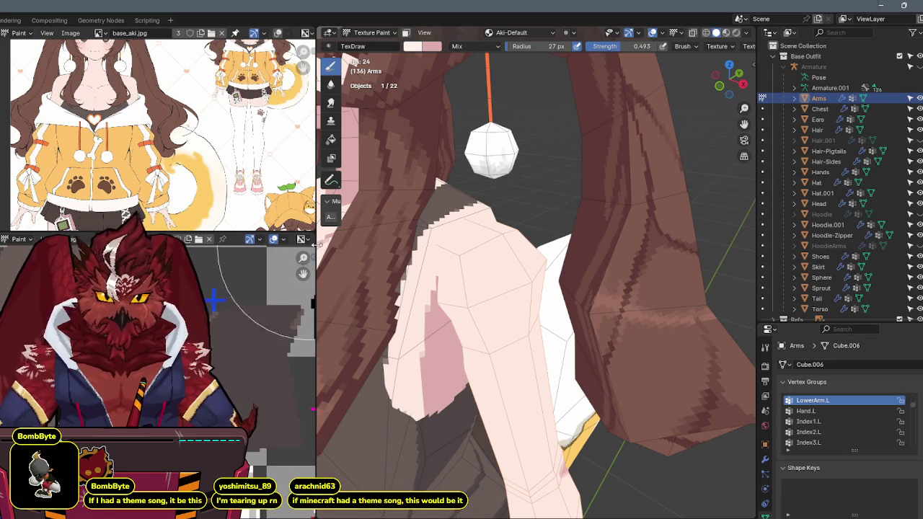
pyautogui.moveTo(404, 249); pyautogui.dragTo(455, 251, button='middle')
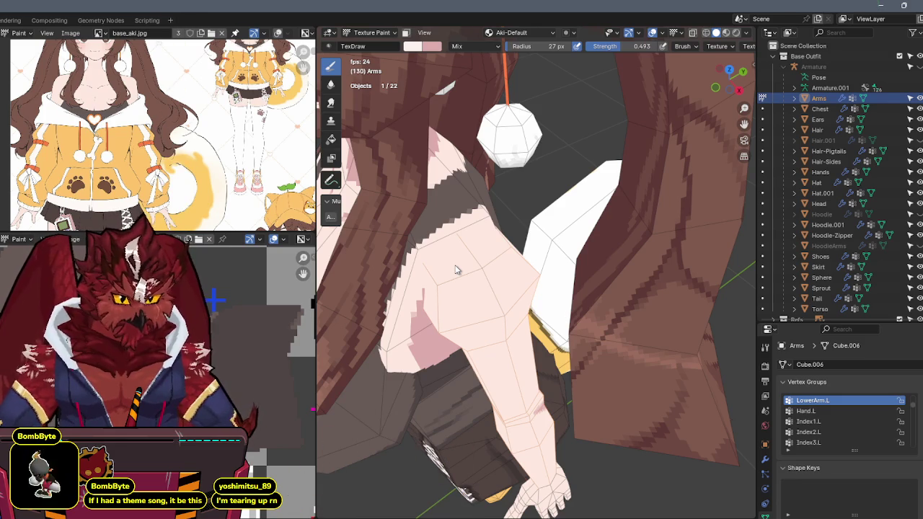
pyautogui.press('s')
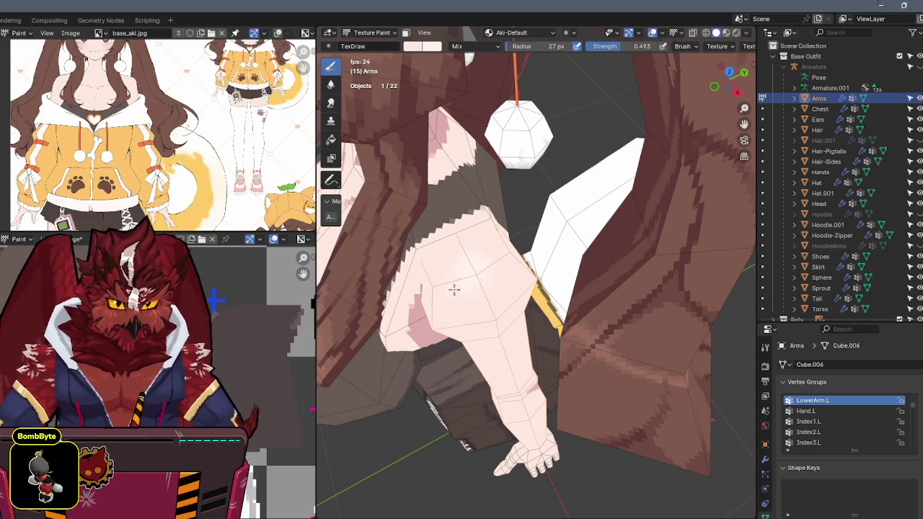
# Orbit and zoom toward the face and hair, then isolate the arm mesh in local view.
pyautogui.moveTo(462, 247)
pyautogui.mouseDown(button='middle')
pyautogui.moveTo(541, 209)
pyautogui.moveTo(504, 185)
pyautogui.moveTo(510, 176)
pyautogui.moveTo(496, 181)
pyautogui.moveTo(517, 175)
pyautogui.moveTo(531, 155)
pyautogui.moveTo(655, 142)
pyautogui.moveTo(584, 197)
pyautogui.moveTo(536, 212)
pyautogui.mouseUp(button='middle')
pyautogui.scroll(-3, 542, 209)
pyautogui.scroll(3, 503, 185)
pyautogui.scroll(-2, 504, 184)
pyautogui.scroll(2, 510, 176)
pyautogui.press('KP_Divide')
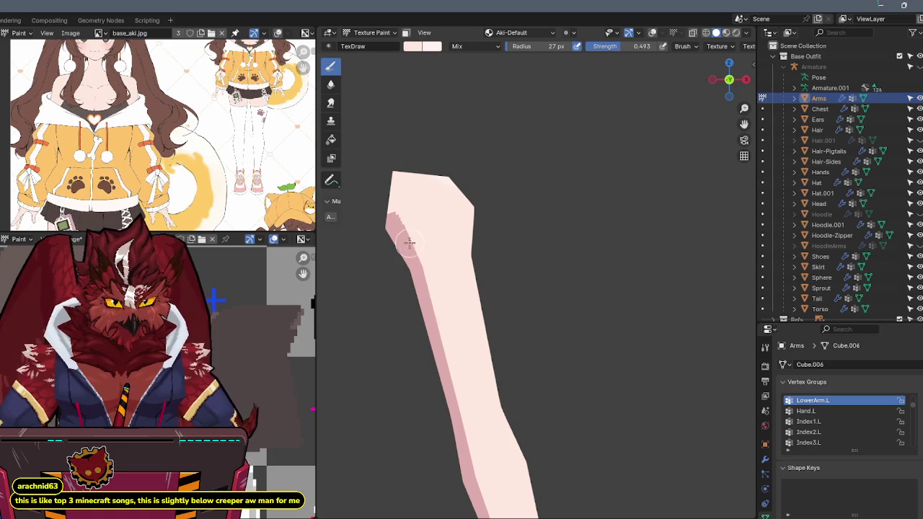
# Show the wireframe overlays, set brush strength to 0.5 and paint light pink over the elbow seam.
pyautogui.moveTo(618, 48); pyautogui.dragTo(656, 48)
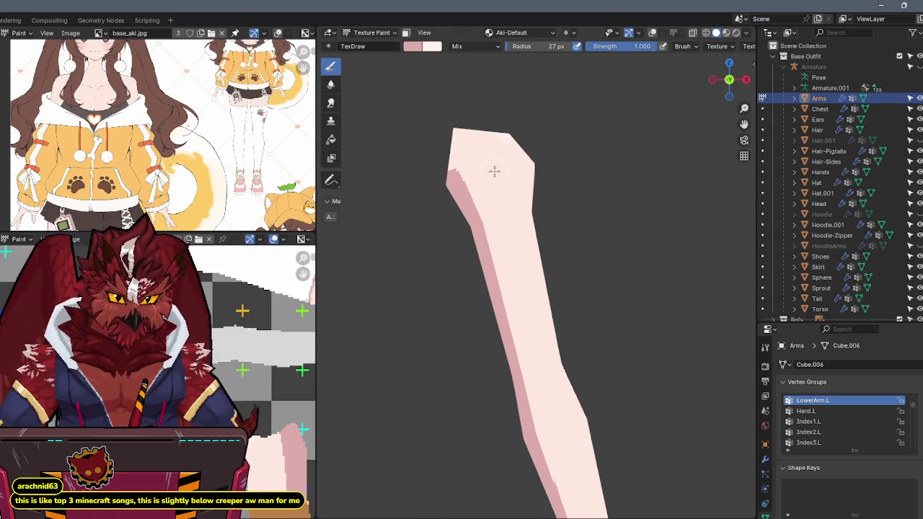
pyautogui.hotkey('shift', 'alt', 'z')
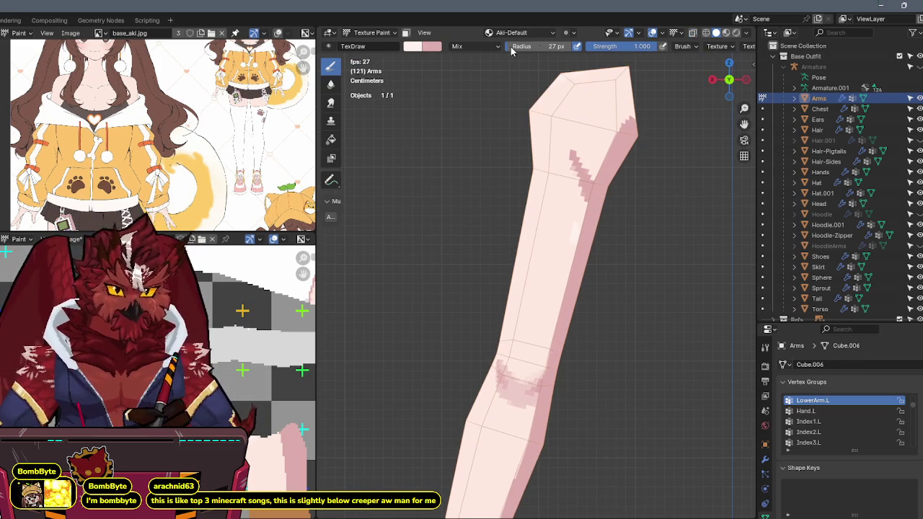
pyautogui.click(626, 49)
pyautogui.write('0.500')
pyautogui.press('Return')
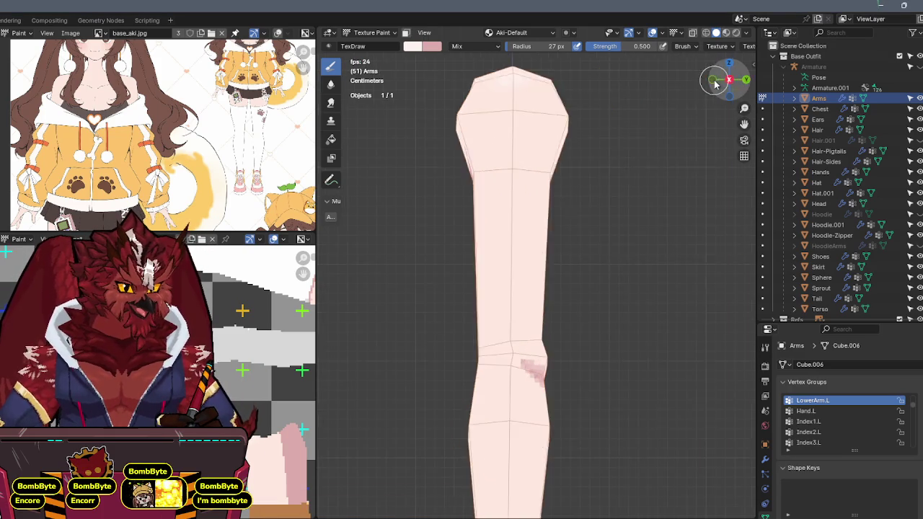
pyautogui.moveTo(473, 182); pyautogui.dragTo(505, 135)
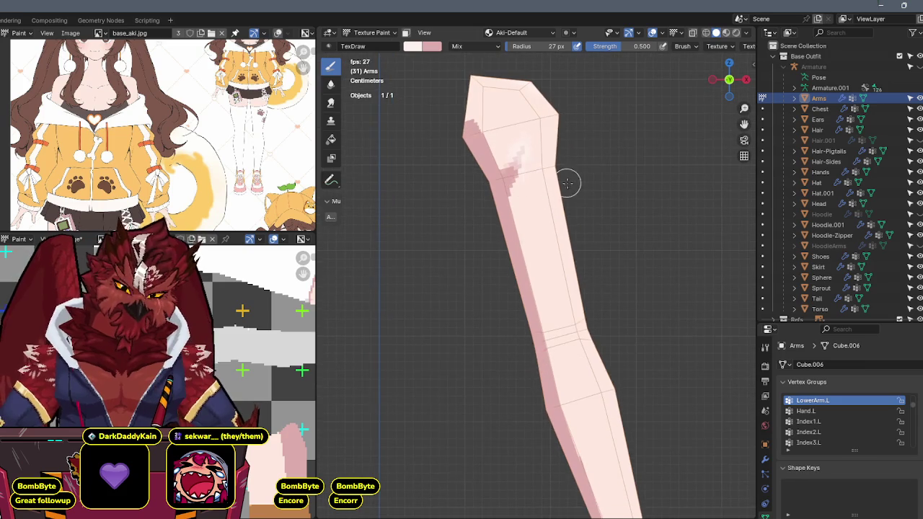
# Hide the overlays and orbit around both arms to check the covered seam.
pyautogui.scroll(3, 541, 169)
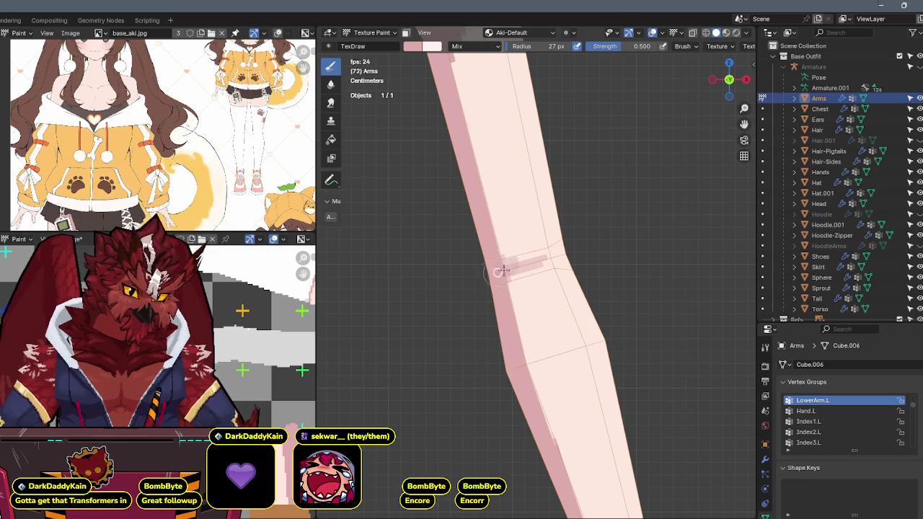
pyautogui.moveTo(543, 258); pyautogui.dragTo(547, 251, button='middle')
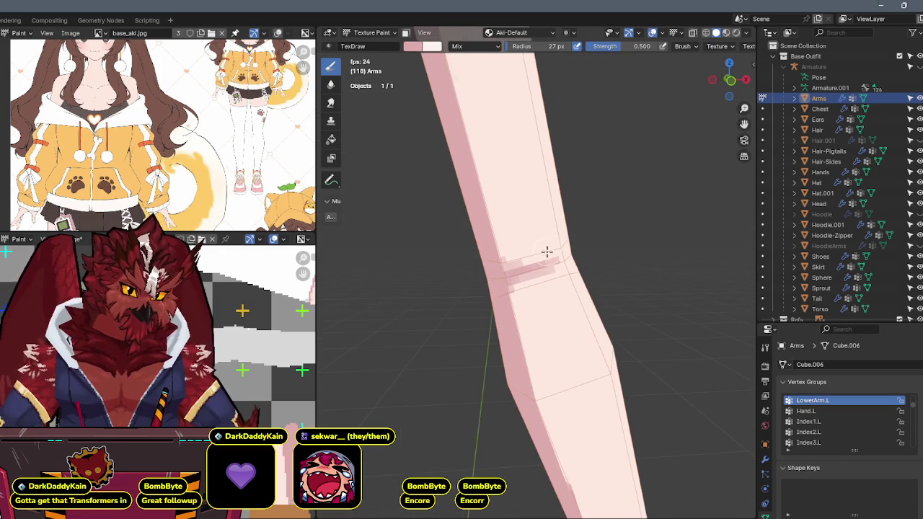
pyautogui.hotkey('shift', 'alt', 'z')
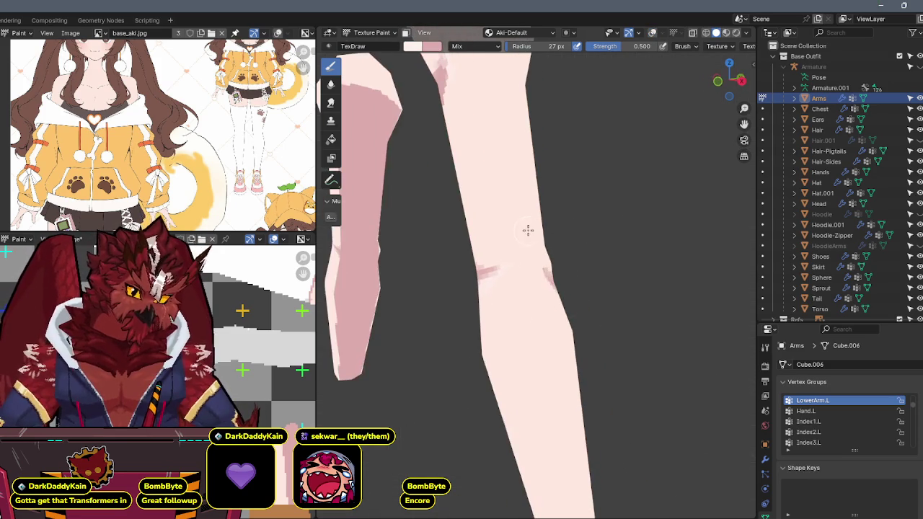
pyautogui.moveTo(581, 210); pyautogui.dragTo(530, 231, button='middle')
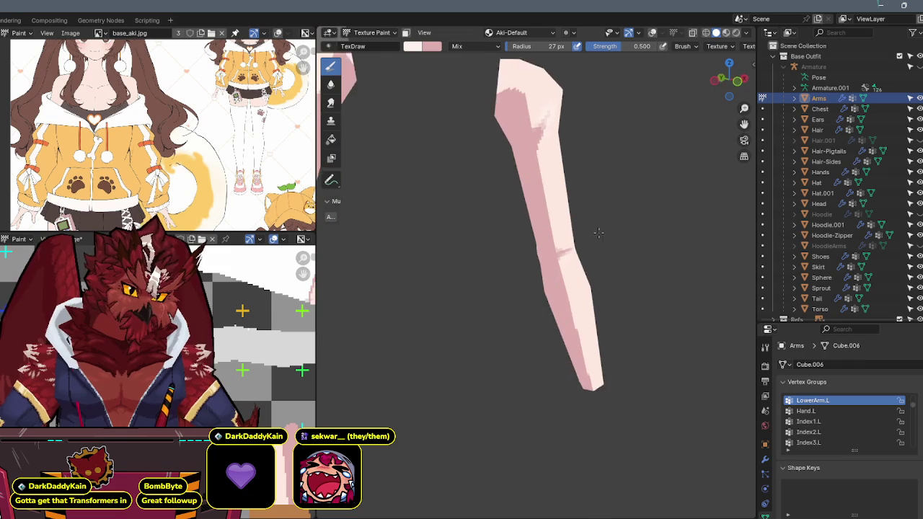
pyautogui.scroll(3, 565, 243)
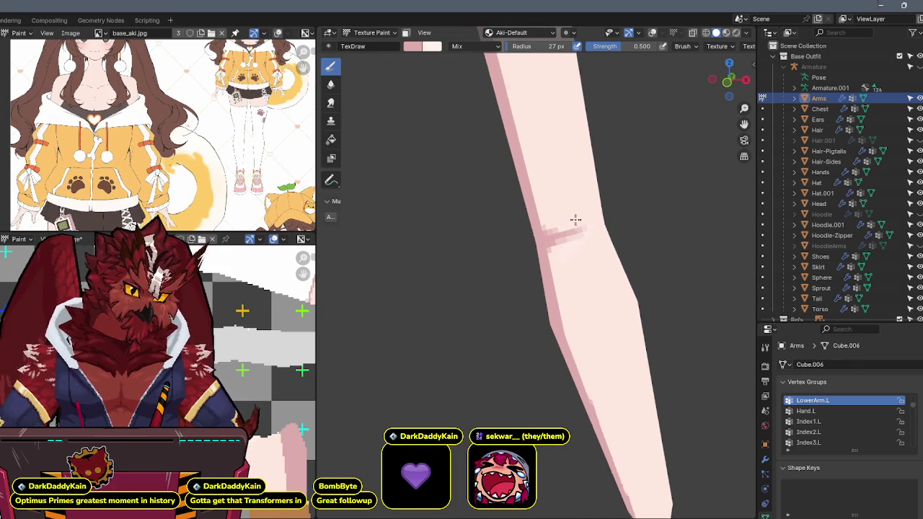
pyautogui.moveTo(572, 231)
pyautogui.mouseDown(button='middle')
pyautogui.moveTo(505, 246)
pyautogui.moveTo(531, 226)
pyautogui.moveTo(598, 220)
pyautogui.mouseUp(button='middle')
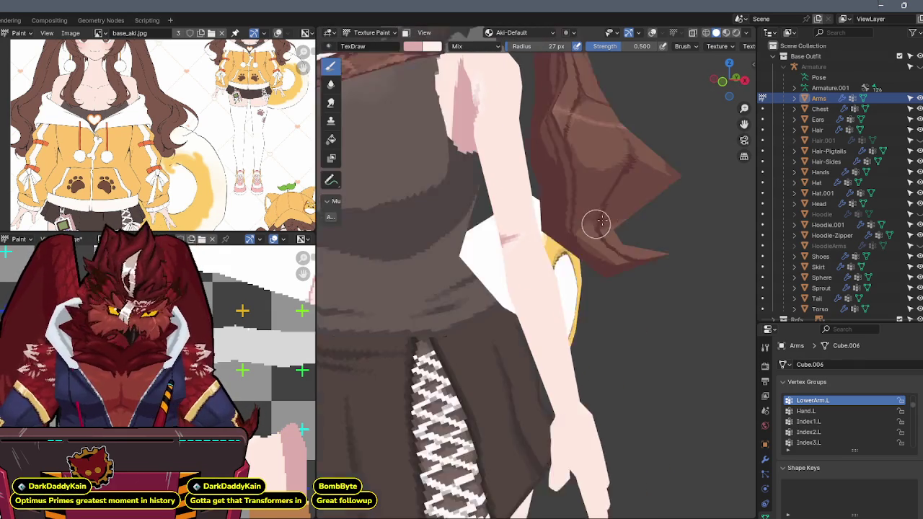
pyautogui.scroll(-5, 505, 295)
# Return to Object Mode, isolate the Arms mesh in local view, and enter Texture Paint.
pyautogui.hotkey('ctrl', 'Tab')
pyautogui.click(432, 292)
pyautogui.moveTo(476, 288)
pyautogui.mouseDown(button='middle')
pyautogui.moveTo(563, 232)
pyautogui.moveTo(548, 250)
pyautogui.mouseUp(button='middle')
pyautogui.scroll(5, 548, 251)
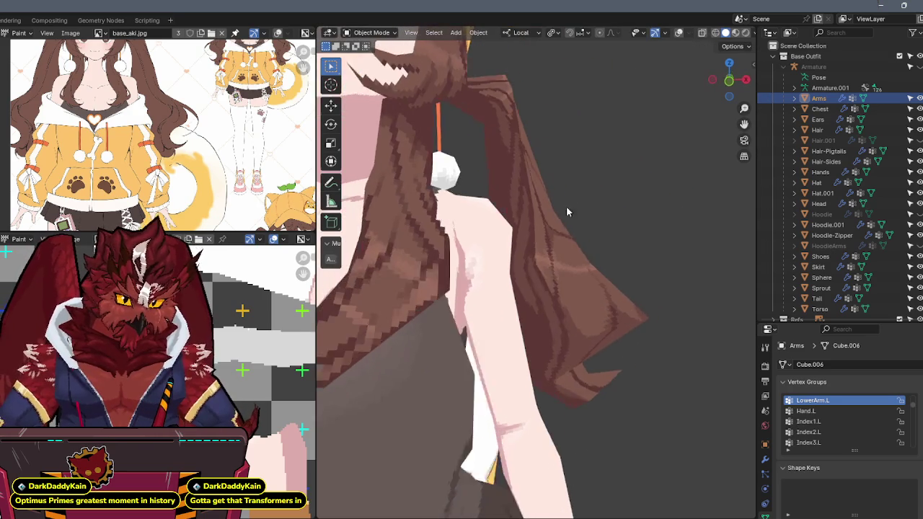
pyautogui.moveTo(571, 202); pyautogui.dragTo(528, 247, button='middle')
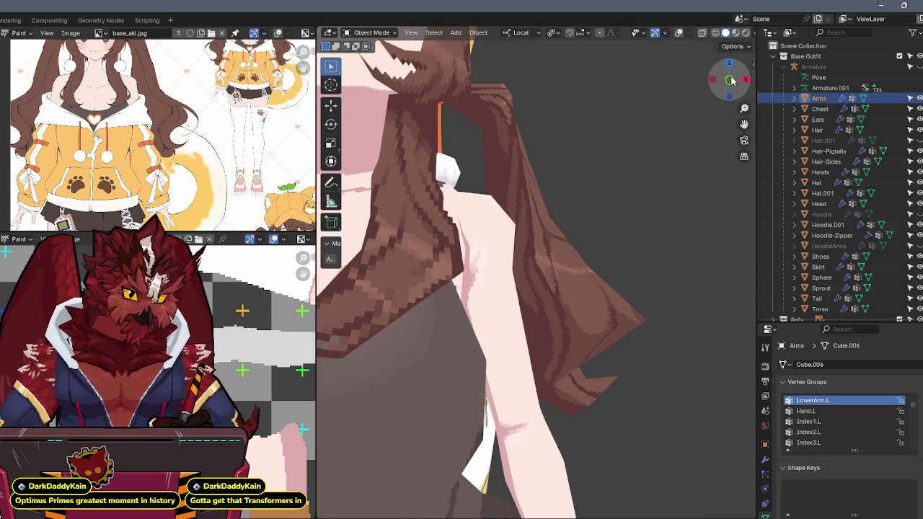
pyautogui.click(730, 79)
pyautogui.press('KP_Divide')
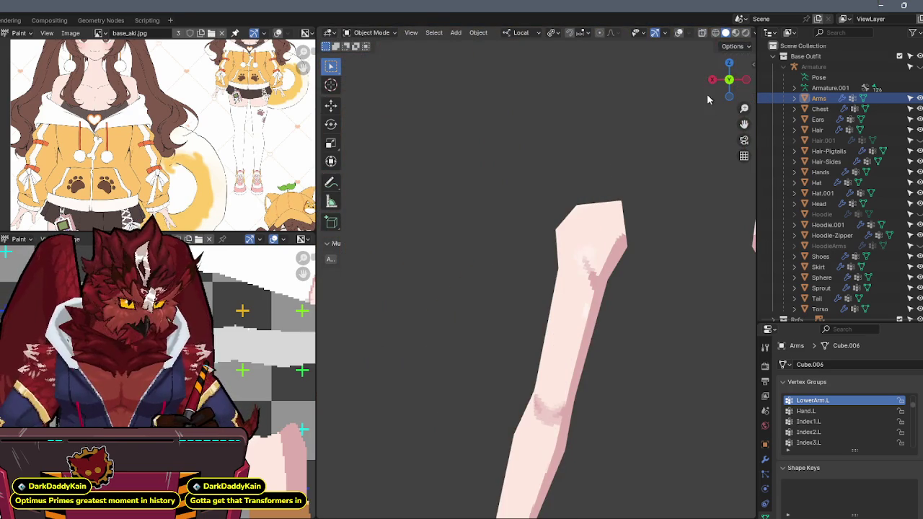
pyautogui.click(729, 79)
pyautogui.press('KP_Decimal')
pyautogui.scroll(3, 545, 208)
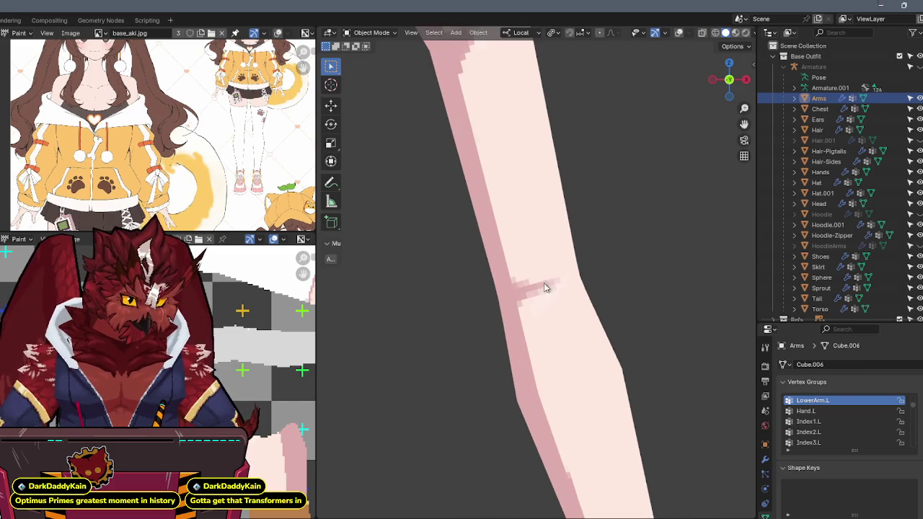
pyautogui.hotkey('ctrl', 'Tab')
pyautogui.click(595, 301)
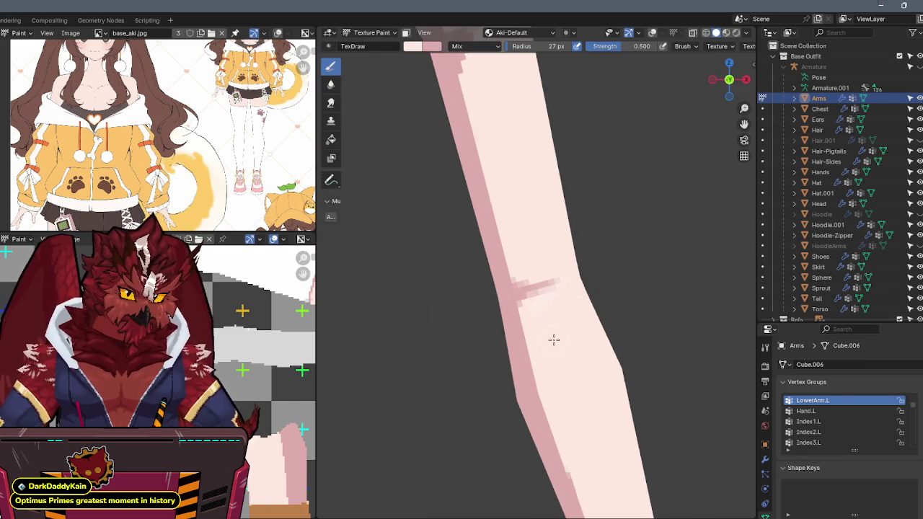
# At brush strength 1.0, paint a darker pink elbow shadow and soften it with sampled lighter pink.
pyautogui.moveTo(626, 45); pyautogui.dragTo(667, 46)
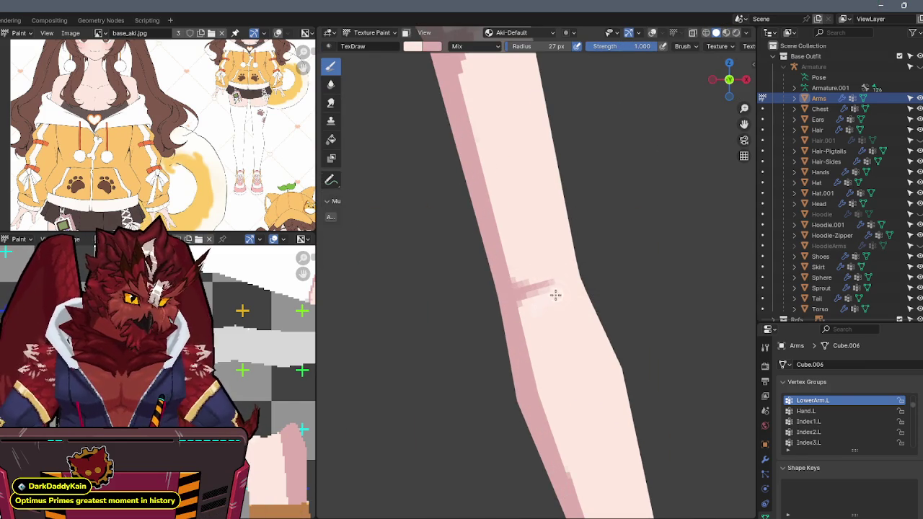
pyautogui.moveTo(529, 308)
pyautogui.mouseDown(button='middle')
pyautogui.moveTo(515, 232)
pyautogui.moveTo(447, 266)
pyautogui.mouseUp(button='middle')
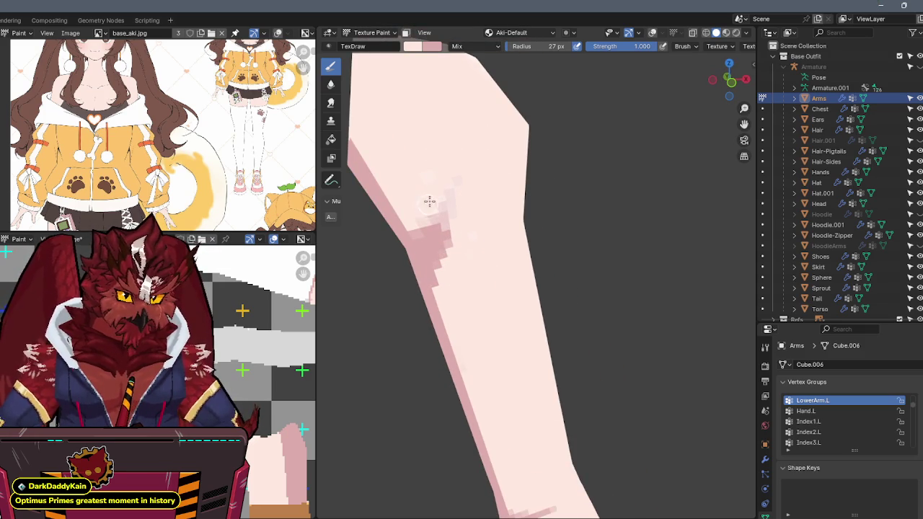
pyautogui.moveTo(460, 180); pyautogui.dragTo(448, 194)
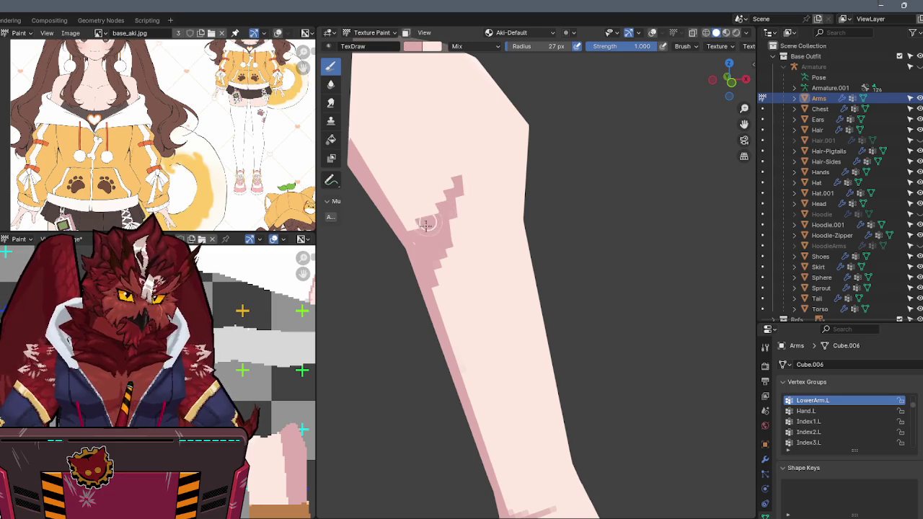
pyautogui.click(484, 146)
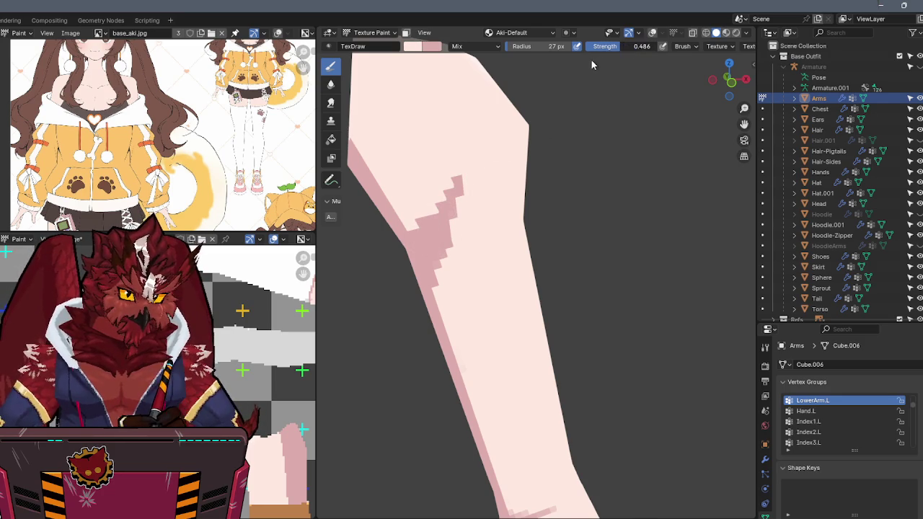
pyautogui.moveTo(419, 209); pyautogui.dragTo(452, 220)
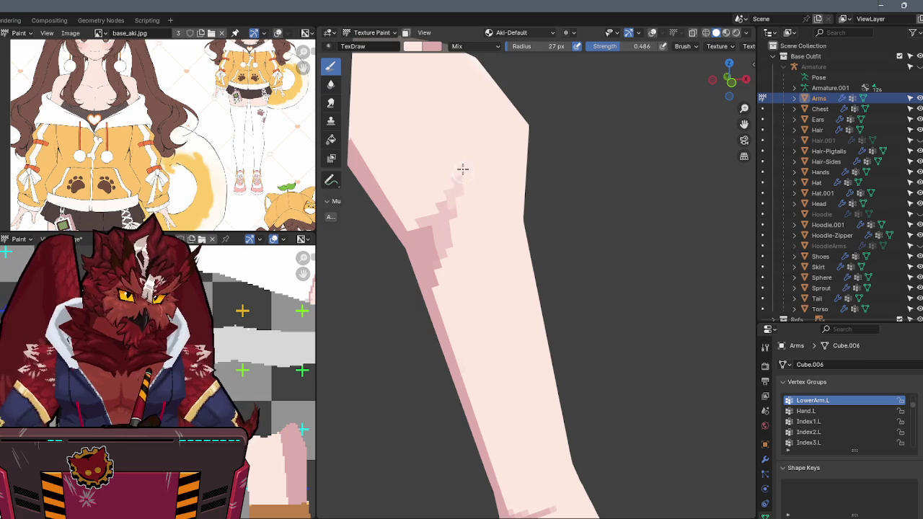
# Extend the pink elbow shadow upward and check the arm shading from several angles.
pyautogui.scroll(-2, 463, 168)
pyautogui.moveTo(421, 159); pyautogui.dragTo(440, 184, button='middle')
pyautogui.scroll(2, 442, 188)
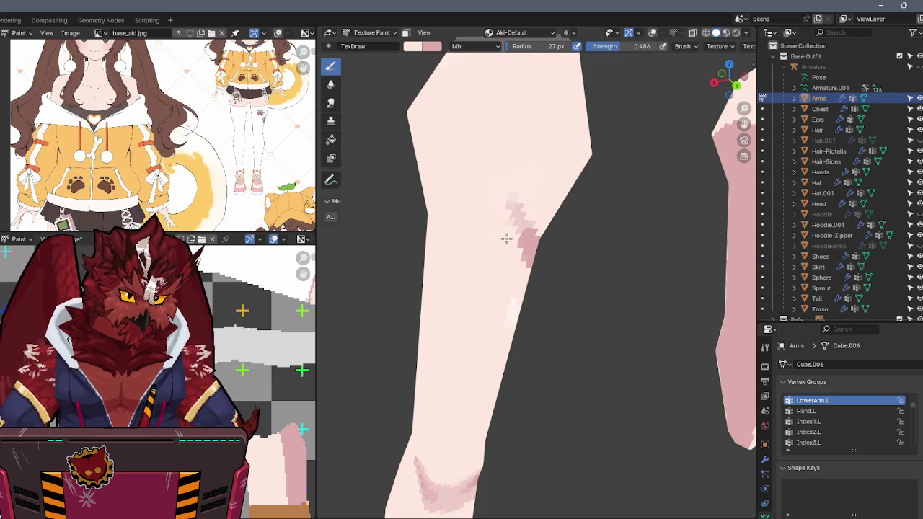
pyautogui.moveTo(512, 202)
pyautogui.mouseDown()
pyautogui.moveTo(517, 213)
pyautogui.moveTo(499, 218)
pyautogui.mouseUp()
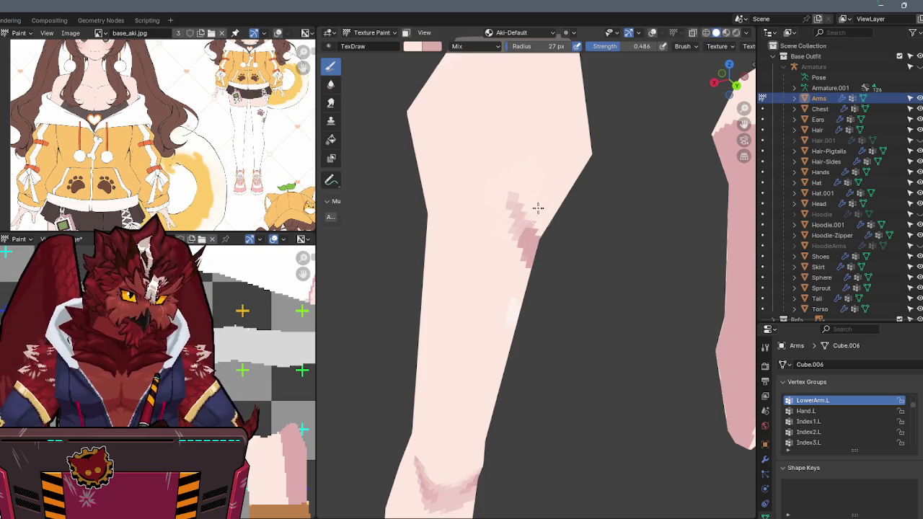
pyautogui.moveTo(501, 201)
pyautogui.mouseDown(button='middle')
pyautogui.moveTo(469, 103)
pyautogui.moveTo(469, 253)
pyautogui.moveTo(488, 252)
pyautogui.moveTo(483, 234)
pyautogui.moveTo(463, 264)
pyautogui.moveTo(409, 264)
pyautogui.moveTo(503, 272)
pyautogui.moveTo(525, 216)
pyautogui.moveTo(565, 208)
pyautogui.moveTo(578, 194)
pyautogui.mouseUp(button='middle')
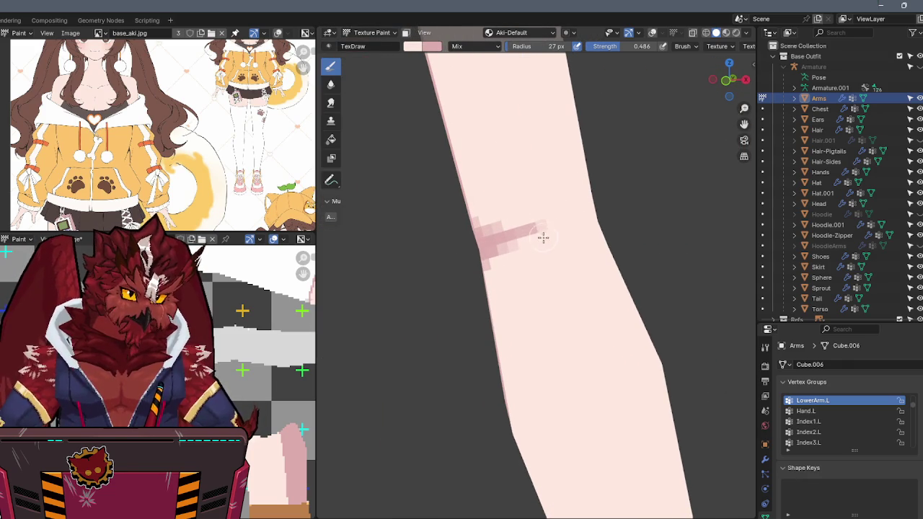
pyautogui.moveTo(551, 221); pyautogui.dragTo(568, 204, button='middle')
pyautogui.scroll(-3, 548, 196)
pyautogui.moveTo(505, 212)
pyautogui.mouseDown(button='middle')
pyautogui.moveTo(544, 191)
pyautogui.moveTo(541, 202)
pyautogui.moveTo(487, 171)
pyautogui.moveTo(497, 191)
pyautogui.moveTo(538, 194)
pyautogui.moveTo(505, 190)
pyautogui.mouseUp(button='middle')
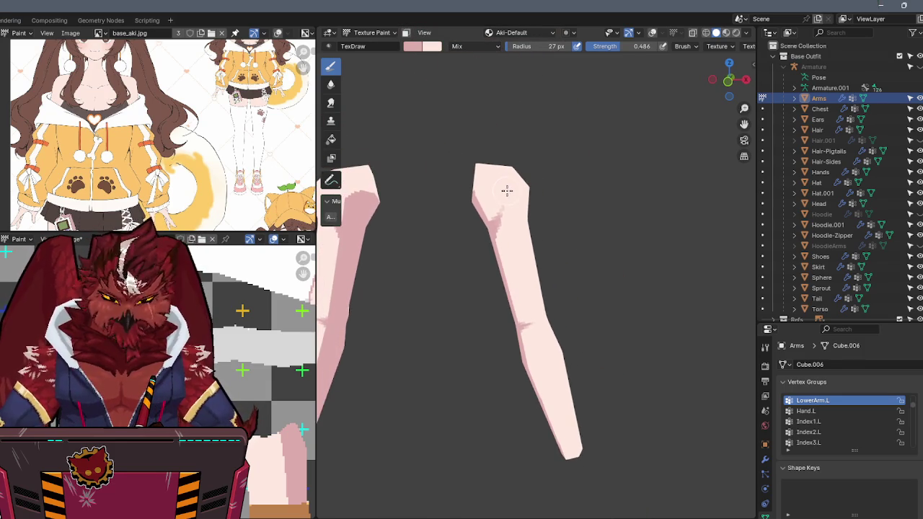
# Exit local view, switch from Texture Paint to Object Mode, and zoom out to show the whole figure and hat.
pyautogui.press('KP_Divide')
pyautogui.scroll(-2, 515, 189)
pyautogui.scroll(-2, 517, 217)
pyautogui.hotkey('ctrl', 'Tab')
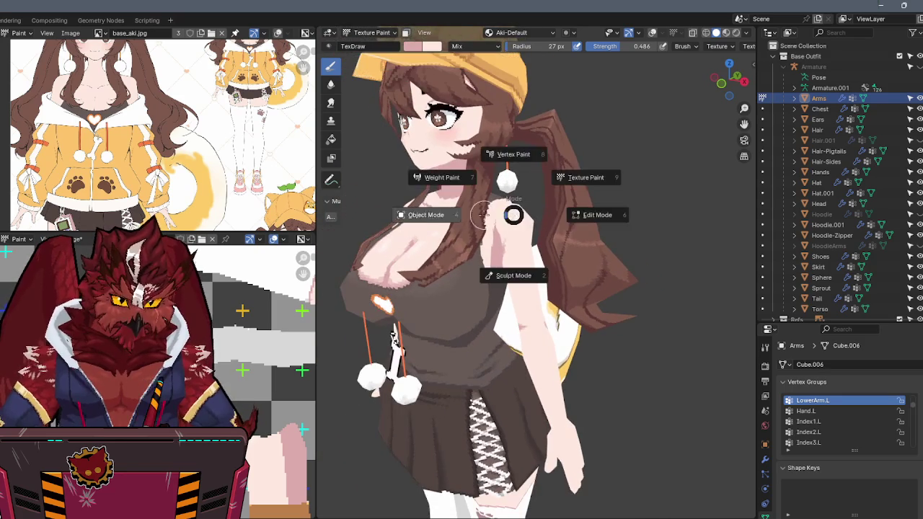
pyautogui.click(540, 196)
pyautogui.moveTo(540, 196)
pyautogui.mouseDown(button='middle')
pyautogui.moveTo(573, 176)
pyautogui.moveTo(563, 221)
pyautogui.mouseUp(button='middle')
pyautogui.scroll(-3, 564, 189)
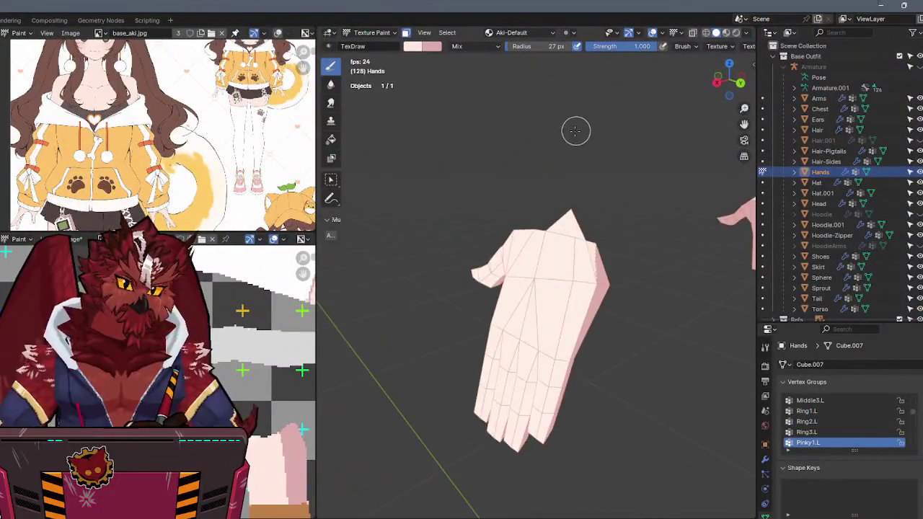
# Put the isolated Hands mesh into Edit Mode and select one vertex.
pyautogui.moveTo(576, 131)
pyautogui.mouseDown(button='middle')
pyautogui.moveTo(572, 180)
pyautogui.moveTo(554, 227)
pyautogui.moveTo(672, 161)
pyautogui.moveTo(688, 185)
pyautogui.moveTo(524, 249)
pyautogui.mouseUp(button='middle')
pyautogui.press('Tab')
pyautogui.click(553, 227)
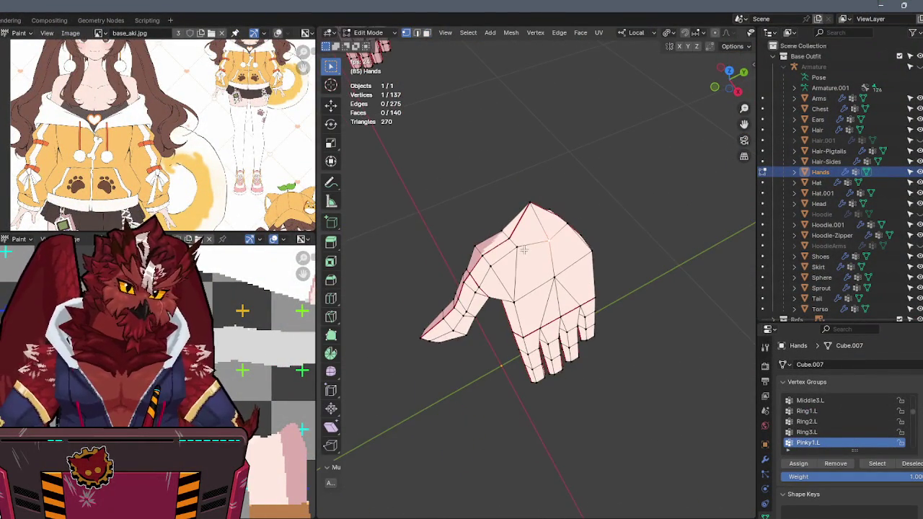
# Connect three pairs of selected hand vertices to add new edges and faces.
pyautogui.moveTo(569, 189); pyautogui.dragTo(461, 141, button='middle')
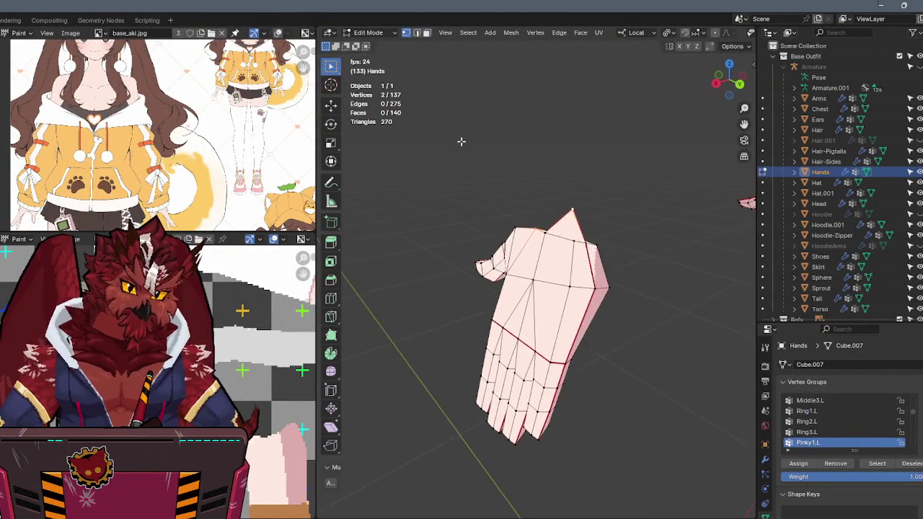
pyautogui.moveTo(540, 144); pyautogui.dragTo(584, 239, button='middle')
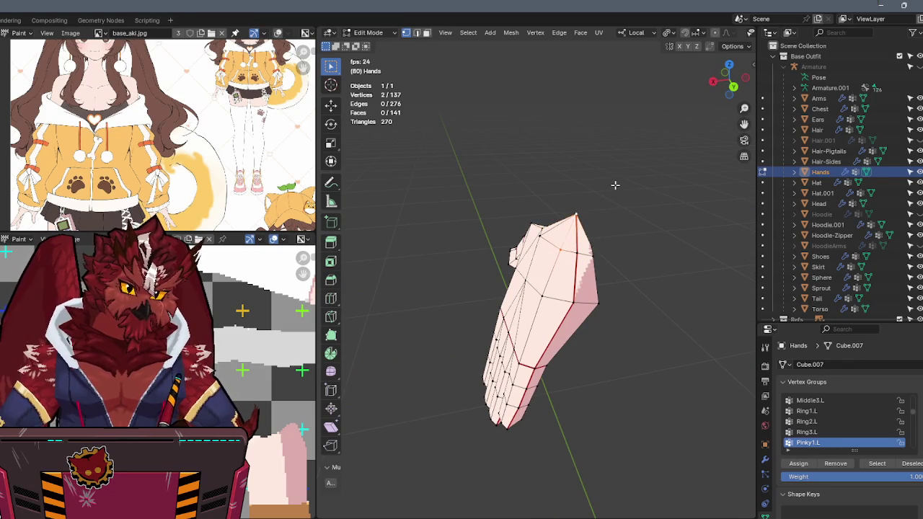
pyautogui.press('j')
pyautogui.moveTo(615, 185); pyautogui.dragTo(530, 173, button='middle')
pyautogui.press('j')
pyautogui.moveTo(573, 217)
pyautogui.mouseDown(button='middle')
pyautogui.moveTo(521, 222)
pyautogui.moveTo(630, 200)
pyautogui.moveTo(564, 165)
pyautogui.moveTo(593, 188)
pyautogui.mouseUp(button='middle')
pyautogui.press('j')
# Return to Object Mode and exit local view to show the whole character.
pyautogui.hotkey('ctrl', 'Tab')
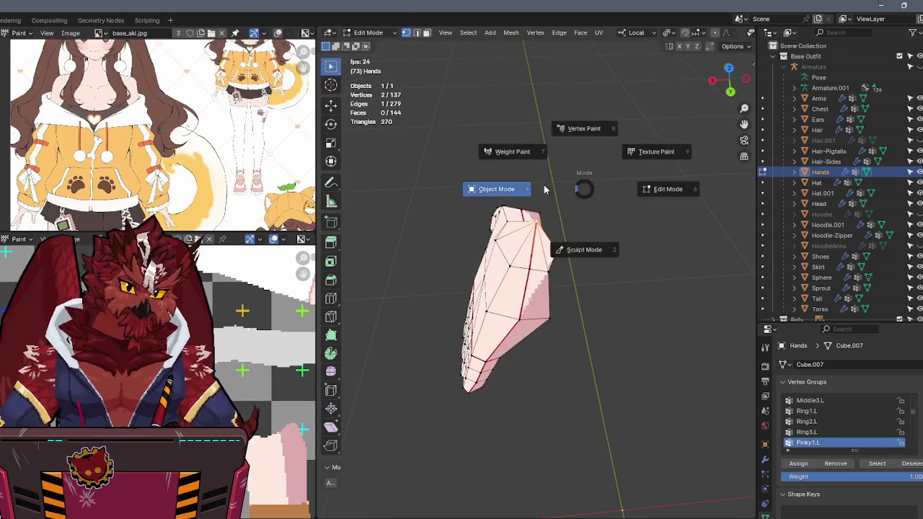
pyautogui.click(545, 189)
pyautogui.press('KP_Divide')
pyautogui.moveTo(601, 178)
pyautogui.mouseDown(button='middle')
pyautogui.moveTo(505, 248)
pyautogui.moveTo(632, 222)
pyautogui.moveTo(615, 223)
pyautogui.mouseUp(button='middle')
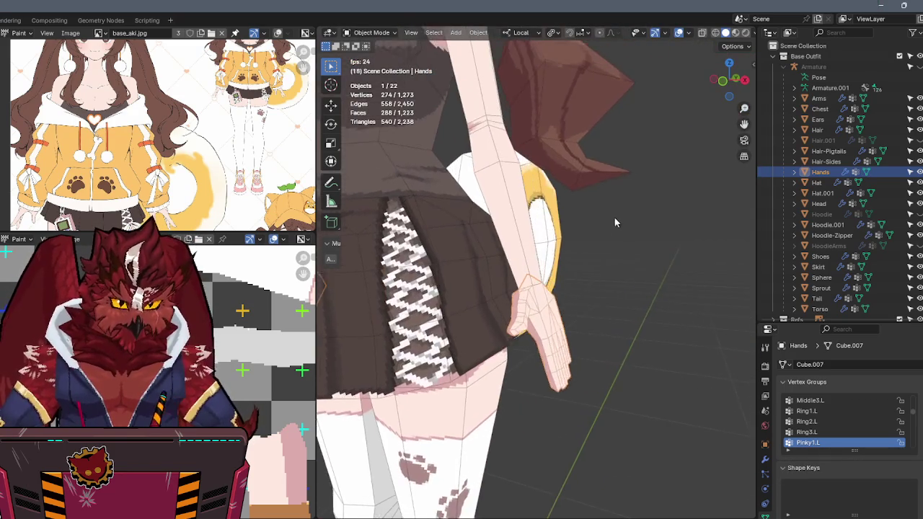
# Deselect everything and orbit around the character to inspect her front and back.
pyautogui.scroll(-5, 615, 223)
pyautogui.click(636, 263)
pyautogui.moveTo(636, 262); pyautogui.dragTo(612, 260, button='middle')
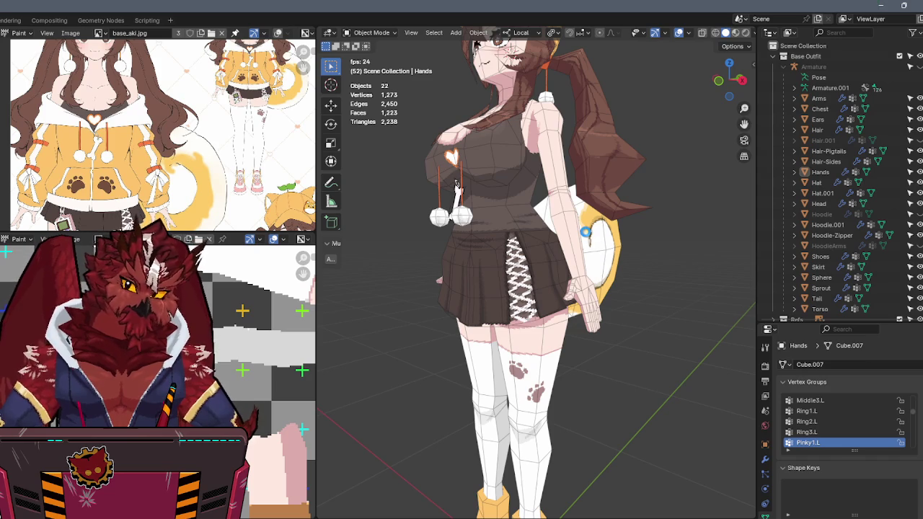
pyautogui.moveTo(590, 226)
pyautogui.mouseDown(button='middle')
pyautogui.moveTo(669, 212)
pyautogui.moveTo(382, 400)
pyautogui.mouseUp(button='middle')
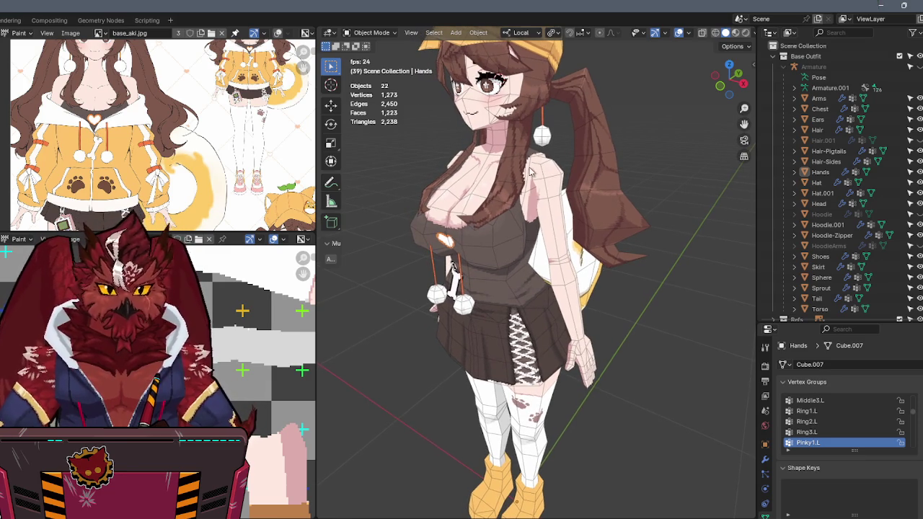
pyautogui.moveTo(668, 184)
pyautogui.mouseDown(button='middle')
pyautogui.moveTo(583, 191)
pyautogui.moveTo(597, 178)
pyautogui.moveTo(530, 164)
pyautogui.mouseUp(button='middle')
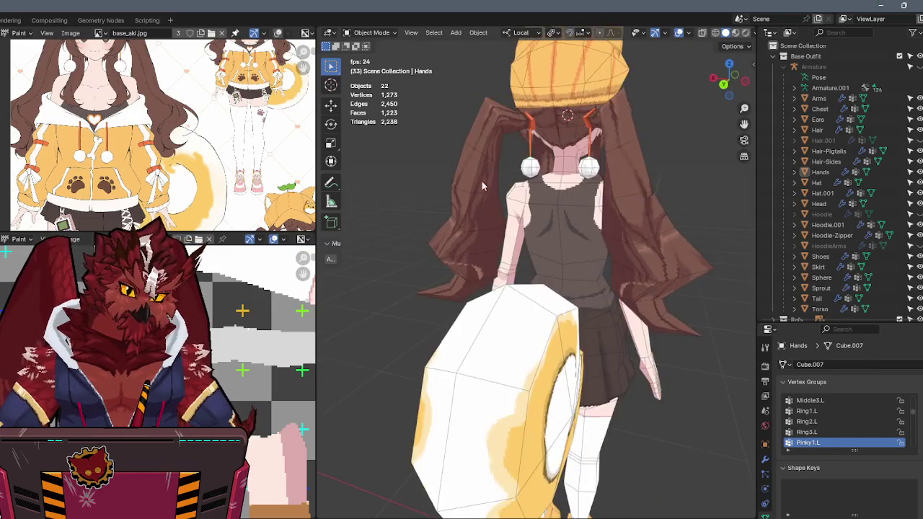
pyautogui.scroll(5, 566, 202)
# Select the Hair-Pigtails object and switch it to Texture Paint.
pyautogui.click(564, 204)
pyautogui.hotkey('ctrl', 'Tab')
pyautogui.click(607, 169)
# Isolate the pigtails, turn off face-selection masking, and hide viewport overlays.
pyautogui.press('KP_Divide')
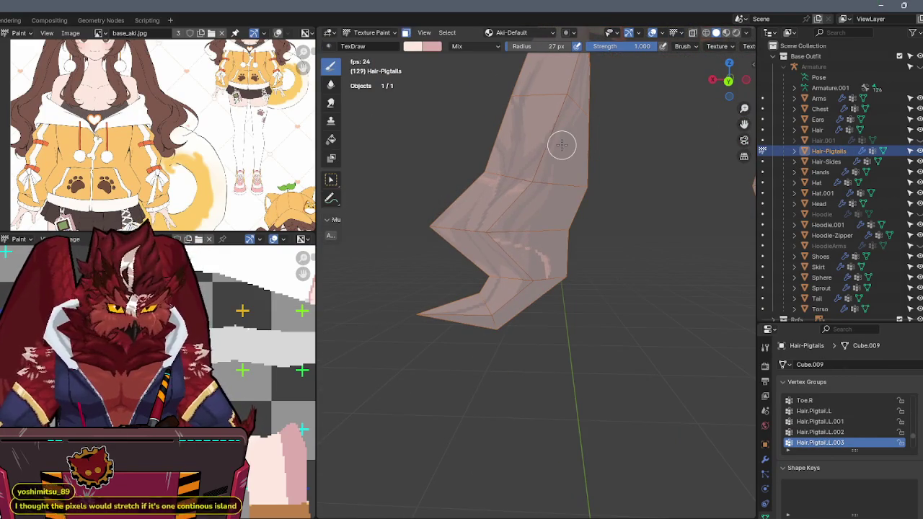
pyautogui.press('m')
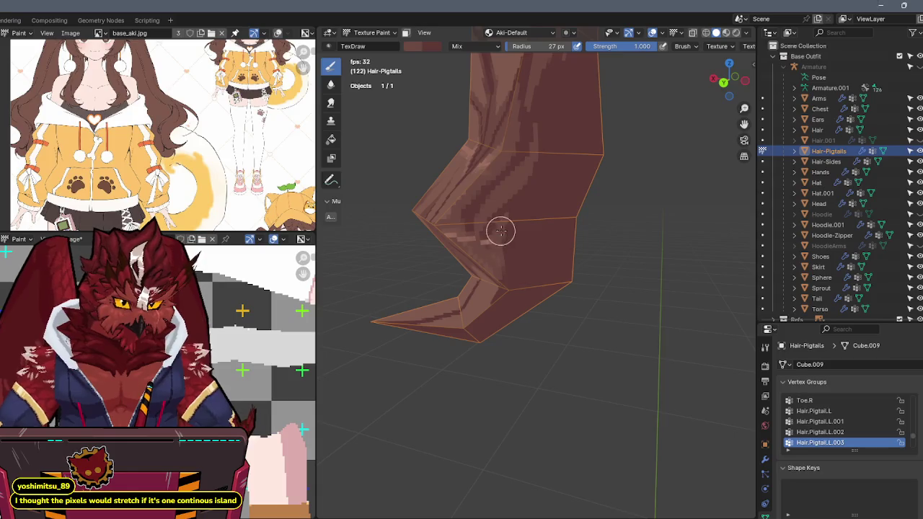
pyautogui.hotkey('shift', 'alt', 'z')
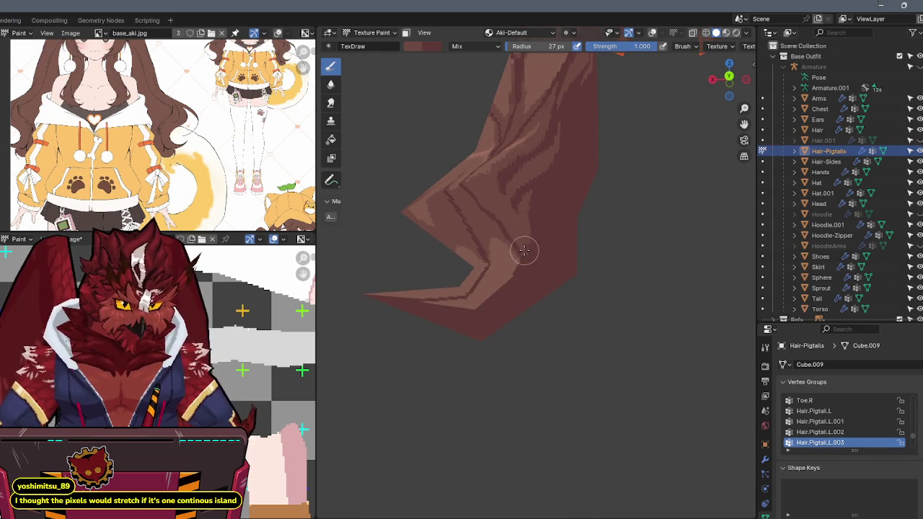
# Sample a darker hair colour and paint shaded strand lines onto the pigtails.
pyautogui.press('s')
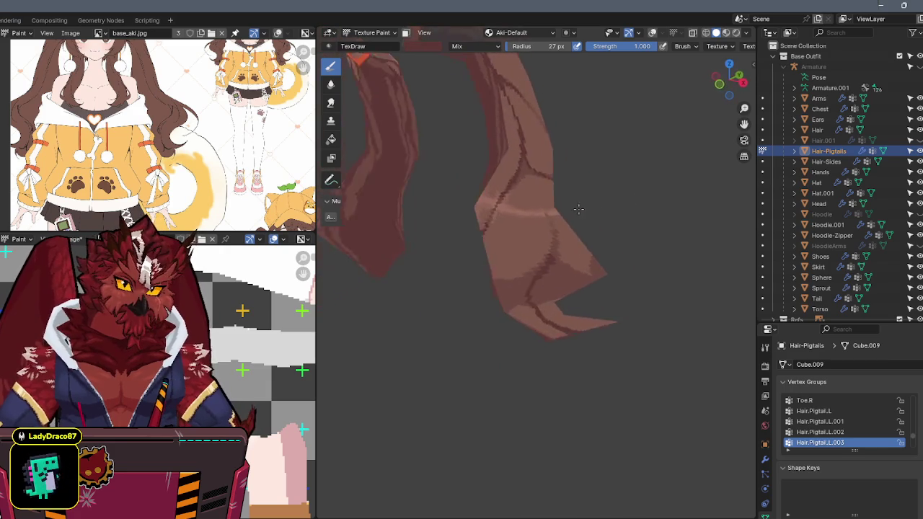
pyautogui.scroll(-2, 565, 190)
pyautogui.scroll(-3, 553, 213)
pyautogui.scroll(-2, 584, 199)
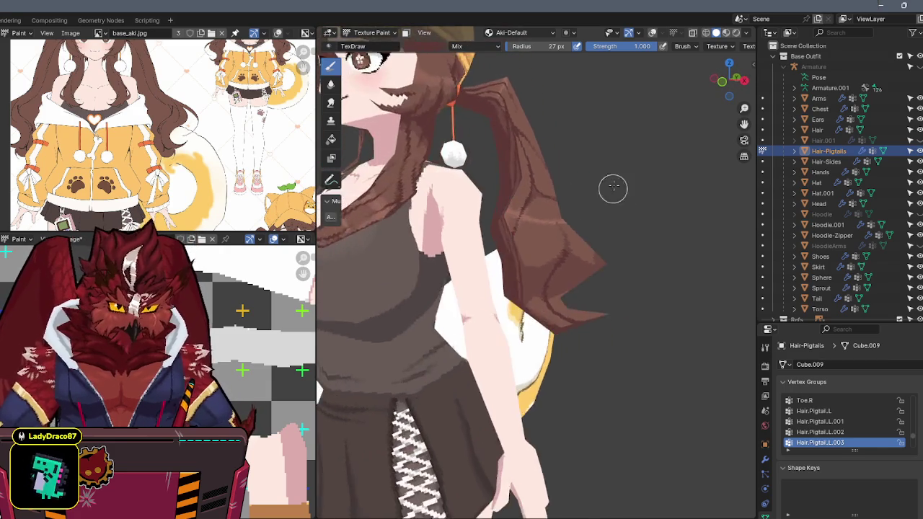
pyautogui.scroll(-2, 610, 216)
pyautogui.hotkey('ctrl', 'Tab')
# In Object Mode, hide Arms and show HoodieArms and Hoodie in the Outliner.
pyautogui.click(636, 215)
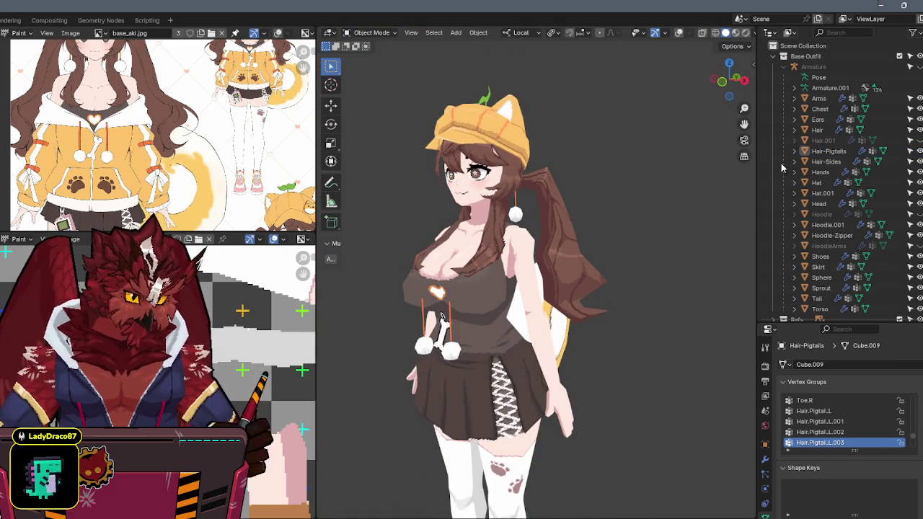
pyautogui.click(910, 140)
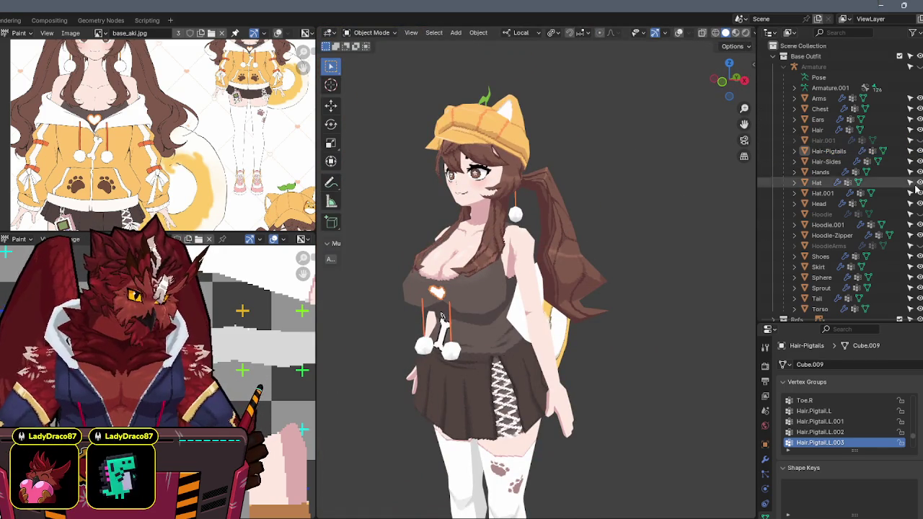
pyautogui.click(910, 246)
pyautogui.click(910, 246)
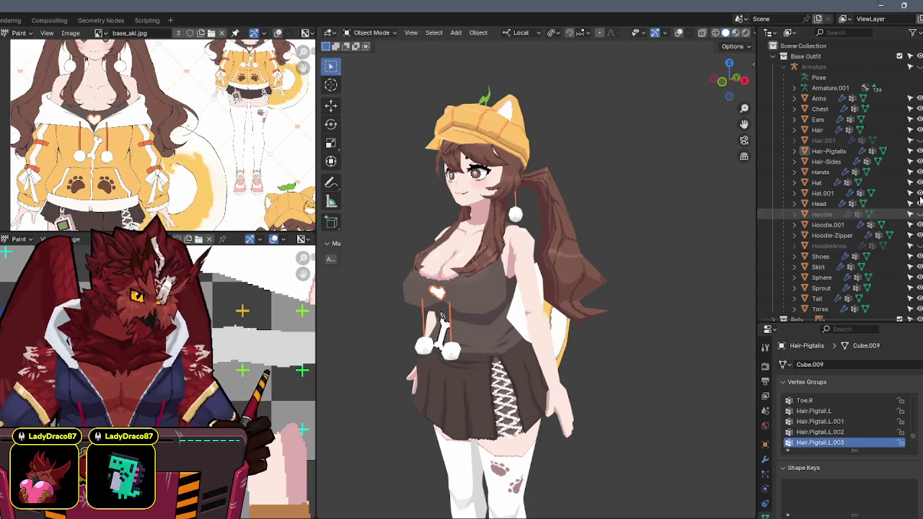
pyautogui.click(910, 98)
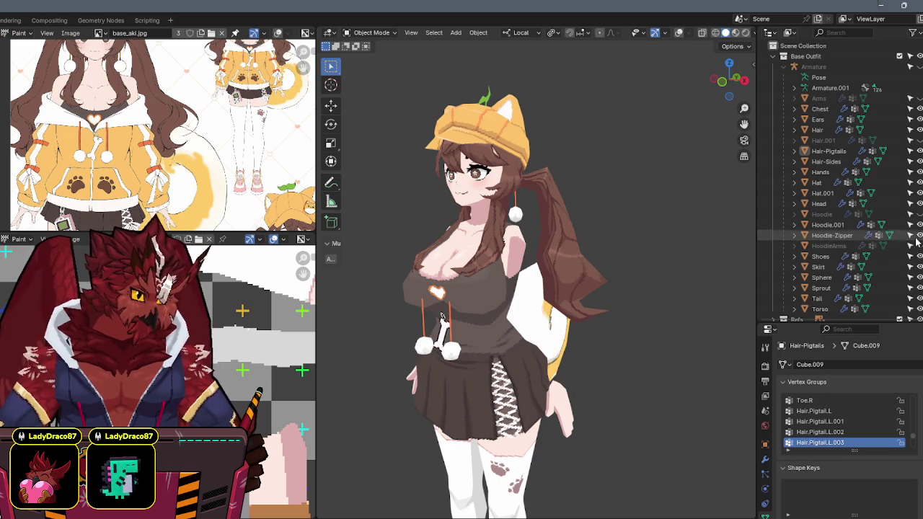
pyautogui.click(910, 246)
pyautogui.click(910, 214)
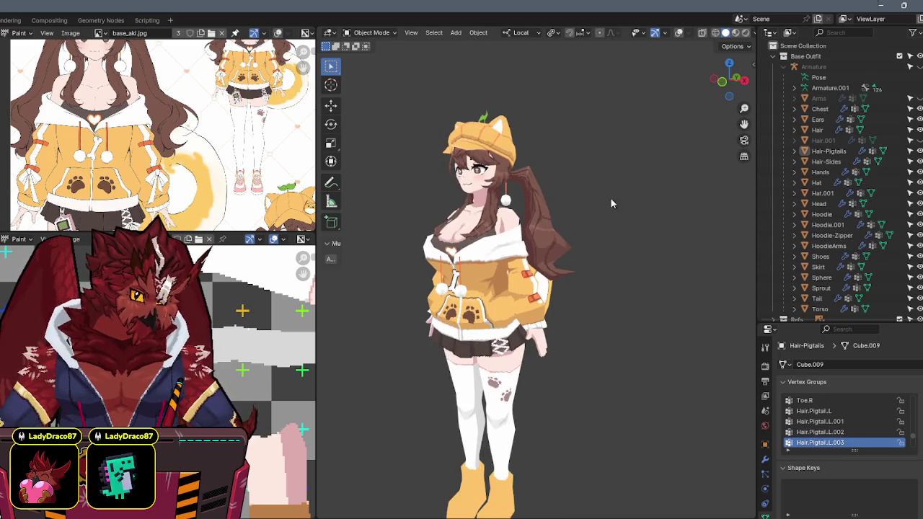
# Bring the legs and boots into view and select the Shoes object.
pyautogui.moveTo(609, 196)
pyautogui.mouseDown(button='middle')
pyautogui.moveTo(640, 212)
pyautogui.moveTo(636, 202)
pyautogui.mouseUp(button='middle')
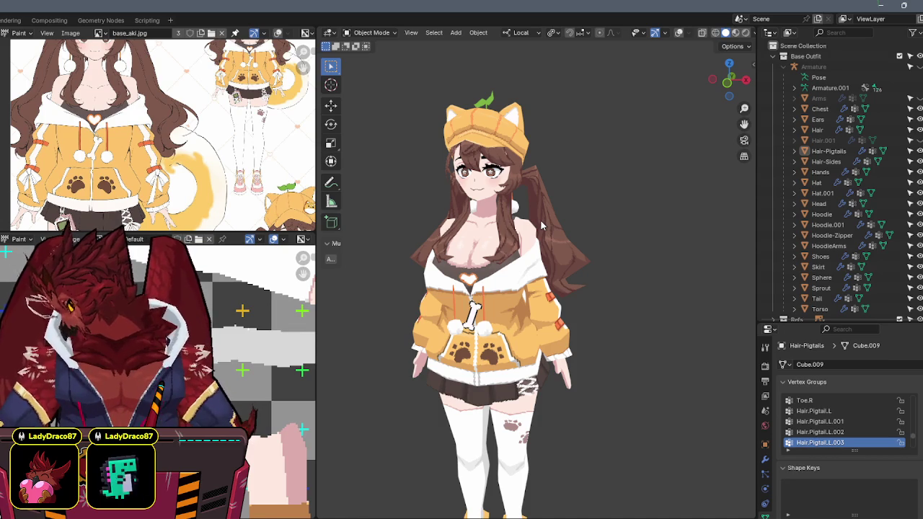
pyautogui.moveTo(491, 269)
pyautogui.mouseDown(button='middle')
pyautogui.moveTo(540, 220)
pyautogui.moveTo(543, 190)
pyautogui.mouseUp(button='middle')
pyautogui.scroll(2, 534, 231)
pyautogui.keyDown('shift'); pyautogui.scroll(-2, 540, 188); pyautogui.keyUp('shift')
pyautogui.keyDown('shift'); pyautogui.scroll(-2, 518, 319); pyautogui.keyUp('shift')
pyautogui.moveTo(211, 184)
pyautogui.mouseDown(button='middle')
pyautogui.moveTo(157, 131)
pyautogui.moveTo(207, 159)
pyautogui.moveTo(180, 134)
pyautogui.mouseUp(button='middle')
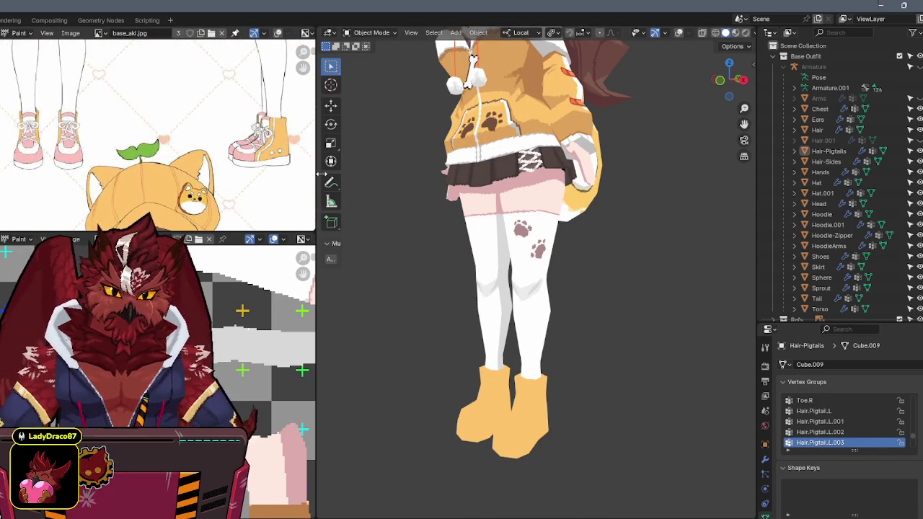
pyautogui.keyDown('shift'); pyautogui.scroll(-3, 490, 222); pyautogui.keyUp('shift')
pyautogui.click(527, 319)
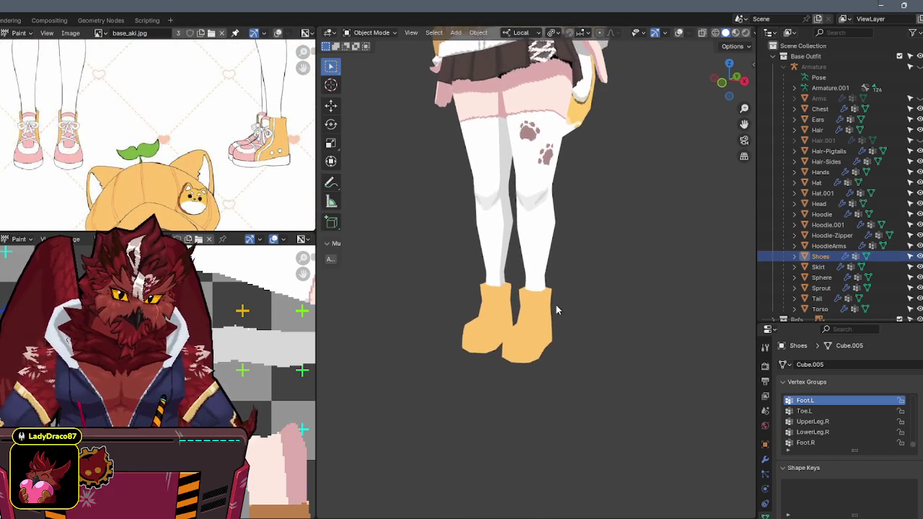
pyautogui.hotkey('ctrl', 'Tab')
# Put the Shoes into Texture Paint, restore overlays, and set the orange and pink brush colours.
pyautogui.click(567, 289)
pyautogui.scroll(1, 569, 276)
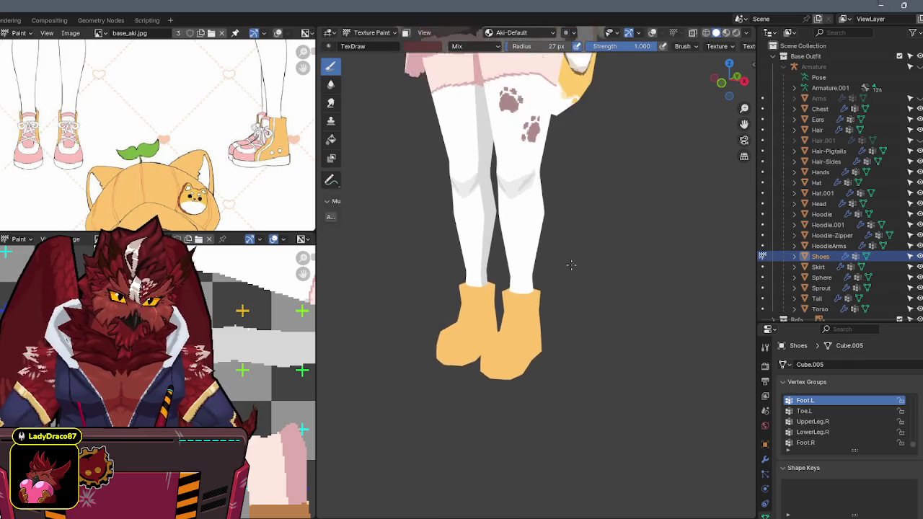
pyautogui.scroll(1, 555, 259)
pyautogui.scroll(1, 535, 258)
pyautogui.scroll(1, 540, 245)
pyautogui.hotkey('shift', 'alt', 'z')
pyautogui.moveTo(536, 257); pyautogui.dragTo(488, 249, button='middle')
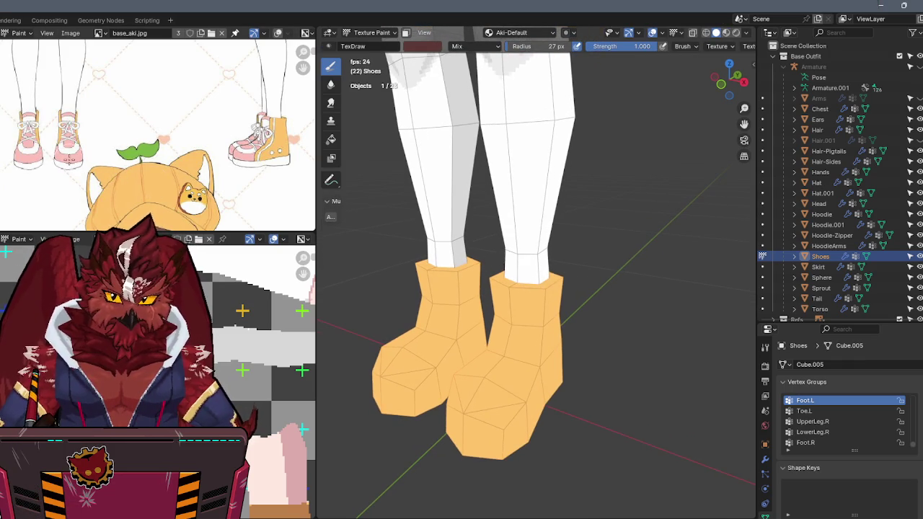
pyautogui.press('x')
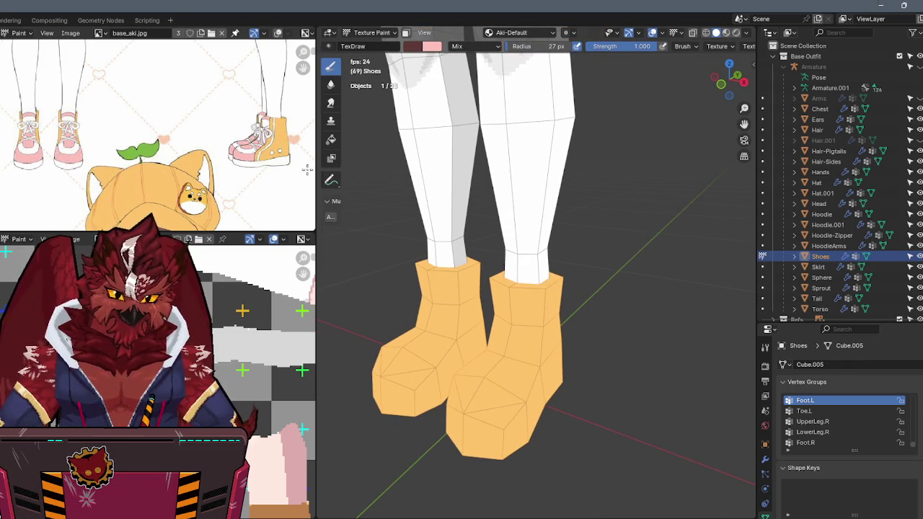
pyautogui.press('s')
pyautogui.moveTo(519, 313)
pyautogui.mouseDown(button='middle')
pyautogui.moveTo(532, 291)
pyautogui.moveTo(524, 250)
pyautogui.moveTo(532, 279)
pyautogui.moveTo(523, 255)
pyautogui.moveTo(534, 252)
pyautogui.mouseUp(button='middle')
pyautogui.press('x')
pyautogui.moveTo(543, 211); pyautogui.dragTo(538, 230, button='middle')
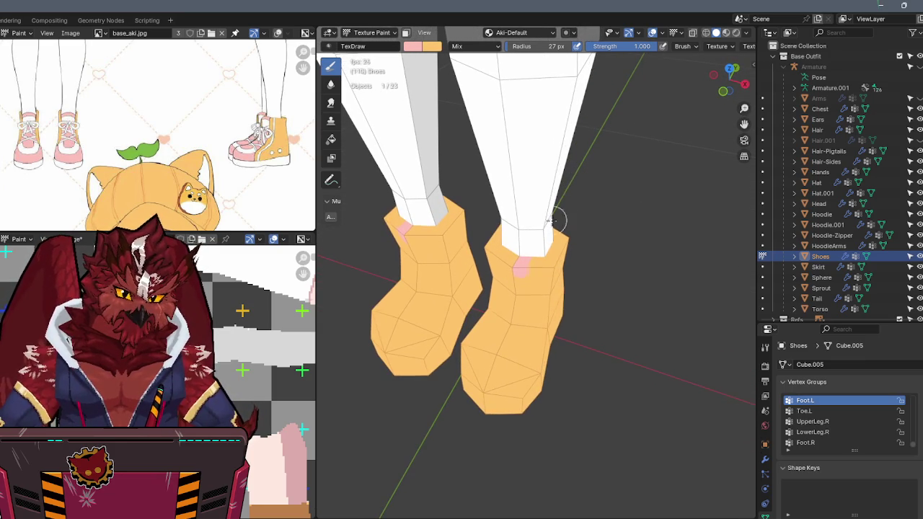
pyautogui.moveTo(525, 262)
pyautogui.mouseDown(button='middle')
pyautogui.moveTo(550, 226)
pyautogui.moveTo(541, 245)
pyautogui.moveTo(552, 242)
pyautogui.moveTo(552, 212)
pyautogui.mouseUp(button='middle')
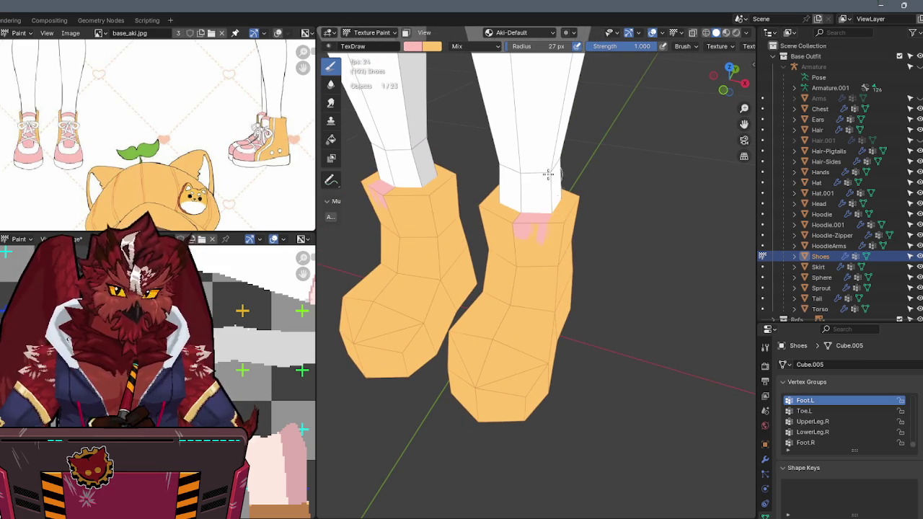
# Set the paint colour to black (Value 0) and darken the inner rims of the boot openings.
pyautogui.click(418, 48)
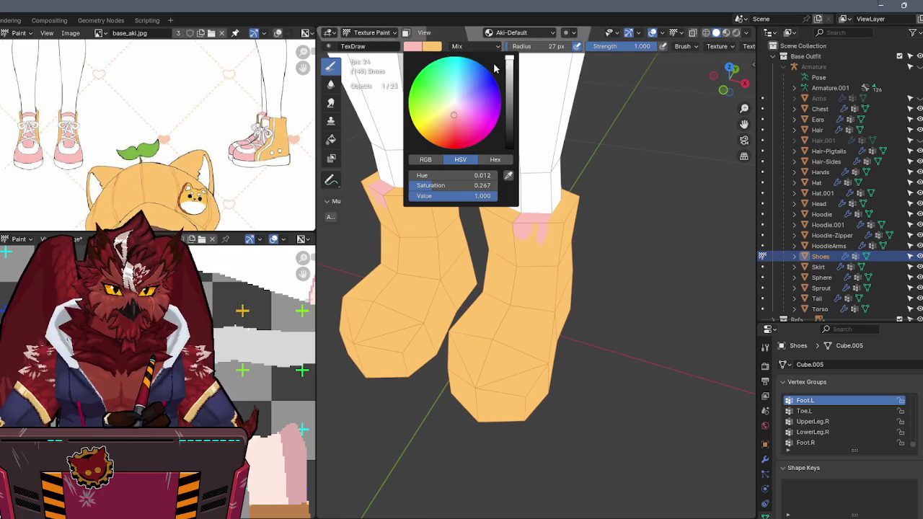
pyautogui.moveTo(508, 65); pyautogui.dragTo(508, 148)
pyautogui.moveTo(537, 216)
pyautogui.mouseDown(button='middle')
pyautogui.moveTo(548, 232)
pyautogui.moveTo(553, 208)
pyautogui.moveTo(532, 252)
pyautogui.mouseUp(button='middle')
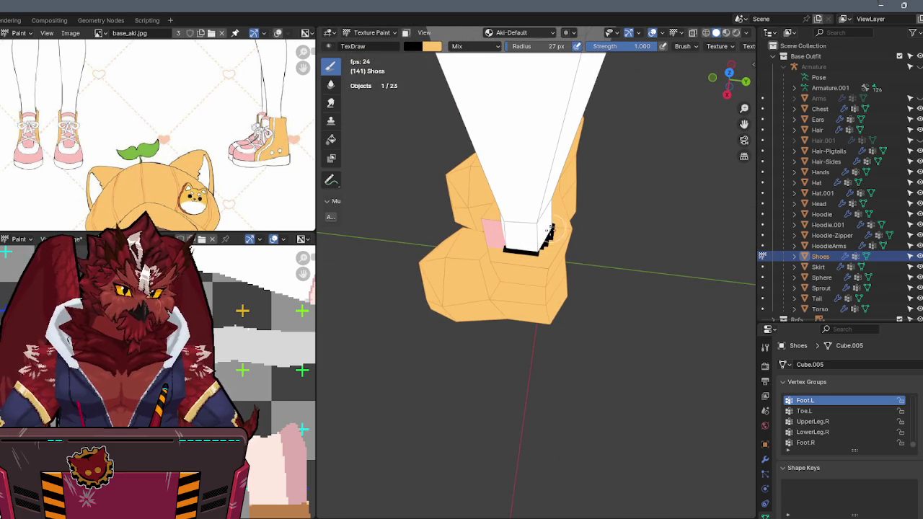
pyautogui.press('x')
pyautogui.moveTo(547, 247)
pyautogui.mouseDown(button='middle')
pyautogui.moveTo(514, 238)
pyautogui.moveTo(523, 245)
pyautogui.mouseUp(button='middle')
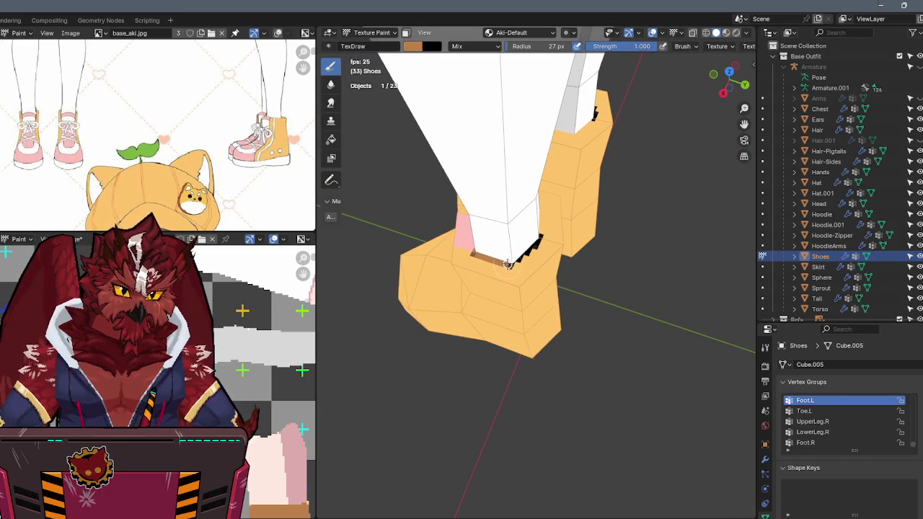
pyautogui.moveTo(508, 264)
pyautogui.mouseDown(button='middle')
pyautogui.moveTo(529, 280)
pyautogui.moveTo(510, 279)
pyautogui.mouseUp(button='middle')
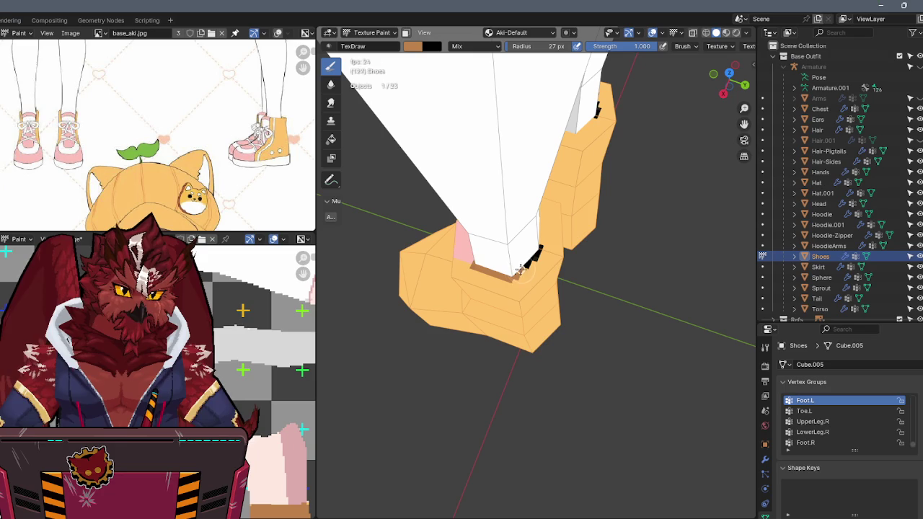
pyautogui.moveTo(547, 246)
pyautogui.mouseDown(button='middle')
pyautogui.moveTo(507, 242)
pyautogui.moveTo(517, 223)
pyautogui.moveTo(550, 235)
pyautogui.mouseUp(button='middle')
pyautogui.moveTo(574, 198)
pyautogui.mouseDown(button='middle')
pyautogui.moveTo(465, 190)
pyautogui.moveTo(544, 209)
pyautogui.moveTo(533, 220)
pyautogui.moveTo(500, 206)
pyautogui.moveTo(483, 212)
pyautogui.moveTo(527, 231)
pyautogui.mouseUp(button='middle')
pyautogui.press('x')
pyautogui.press('x')
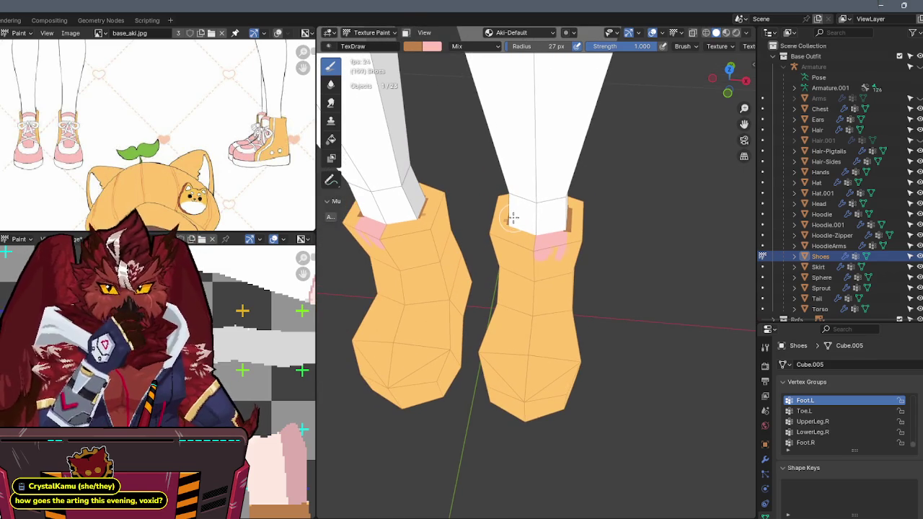
pyautogui.scroll(-1, 512, 218)
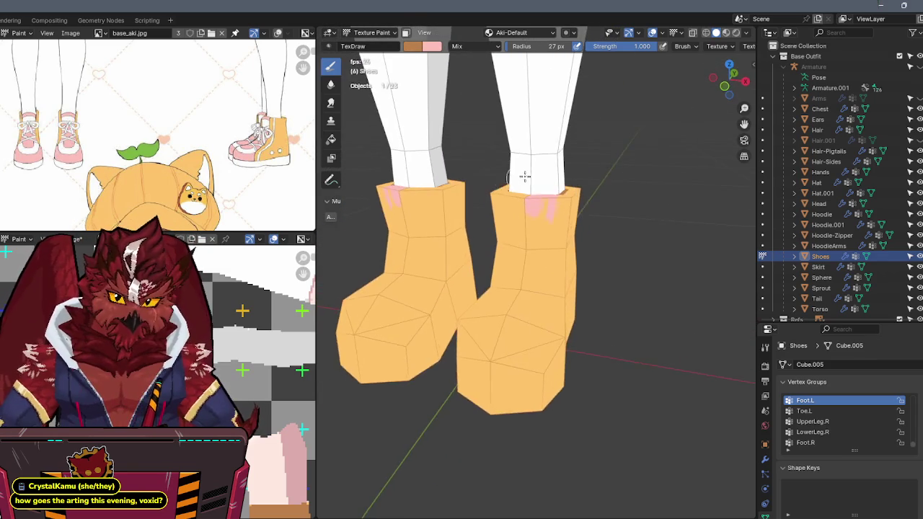
pyautogui.scroll(-3, 490, 252)
pyautogui.scroll(3, 470, 288)
pyautogui.scroll(-4, 575, 235)
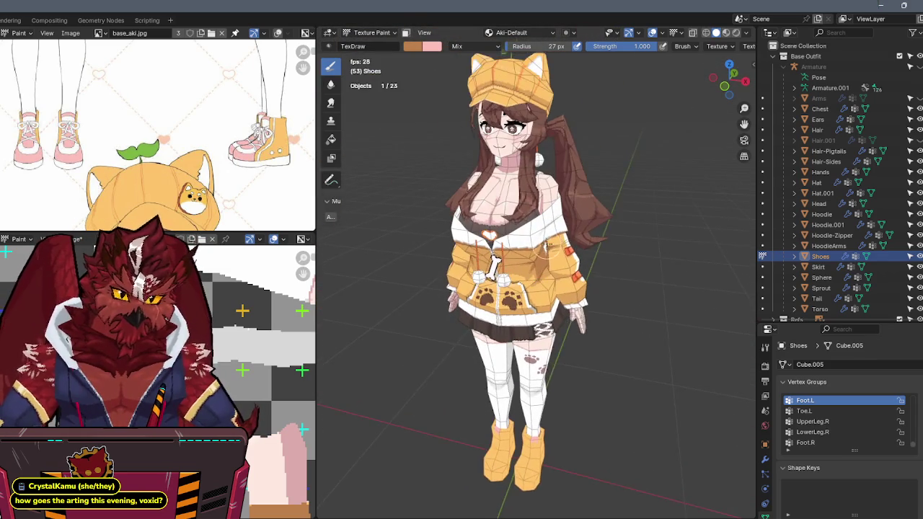
# Show the shoe wireframes and paint a pink strip down the front of the right boot.
pyautogui.moveTo(575, 235)
pyautogui.mouseDown(button='middle')
pyautogui.moveTo(553, 251)
pyautogui.moveTo(530, 245)
pyautogui.moveTo(552, 228)
pyautogui.moveTo(522, 225)
pyautogui.moveTo(557, 210)
pyautogui.moveTo(528, 192)
pyautogui.mouseUp(button='middle')
pyautogui.scroll(3, 557, 210)
pyautogui.scroll(2, 557, 210)
pyautogui.scroll(2, 534, 186)
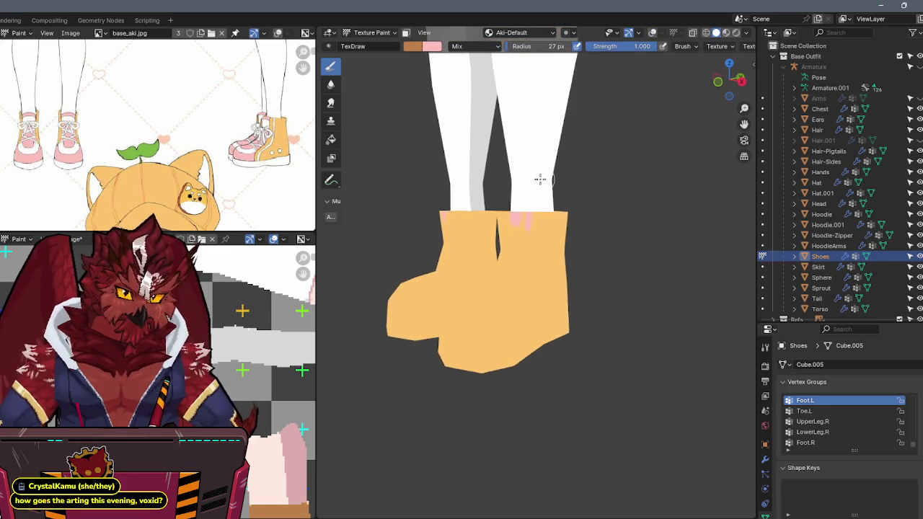
pyautogui.scroll(1, 548, 194)
pyautogui.scroll(1, 559, 217)
pyautogui.moveTo(562, 223); pyautogui.dragTo(535, 241, button='middle')
pyautogui.hotkey('shift', 'alt', 'z')
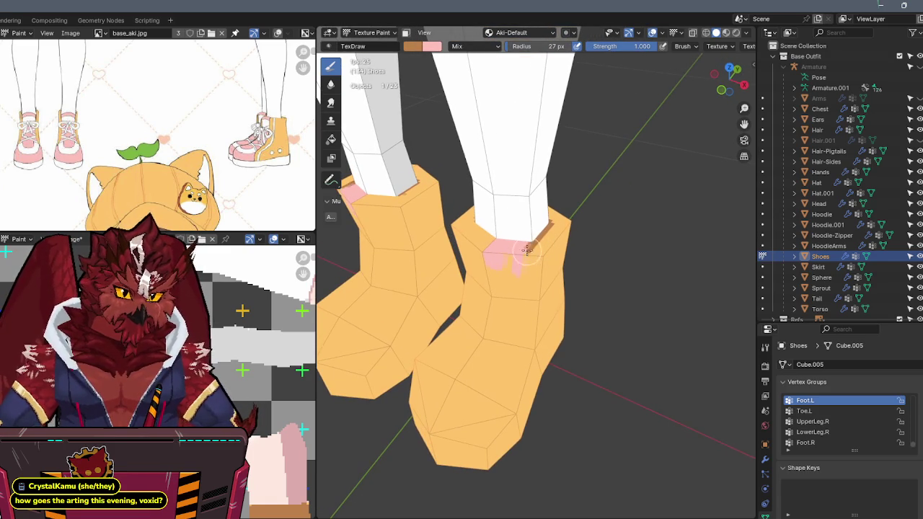
pyautogui.moveTo(527, 253)
pyautogui.mouseDown(button='middle')
pyautogui.moveTo(536, 206)
pyautogui.moveTo(433, 210)
pyautogui.mouseUp(button='middle')
pyautogui.moveTo(564, 224)
pyautogui.mouseDown(button='middle')
pyautogui.moveTo(543, 216)
pyautogui.moveTo(519, 185)
pyautogui.moveTo(534, 186)
pyautogui.mouseUp(button='middle')
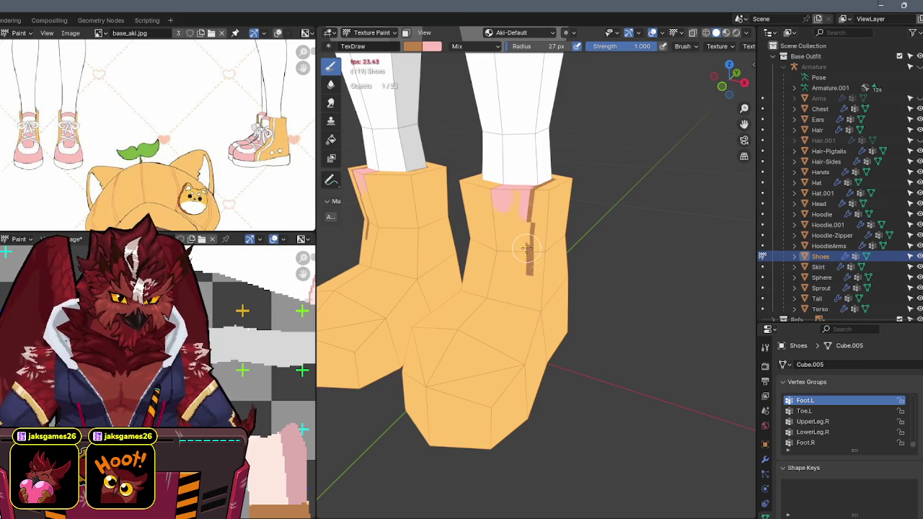
pyautogui.press('x')
pyautogui.moveTo(526, 249); pyautogui.dragTo(525, 267)
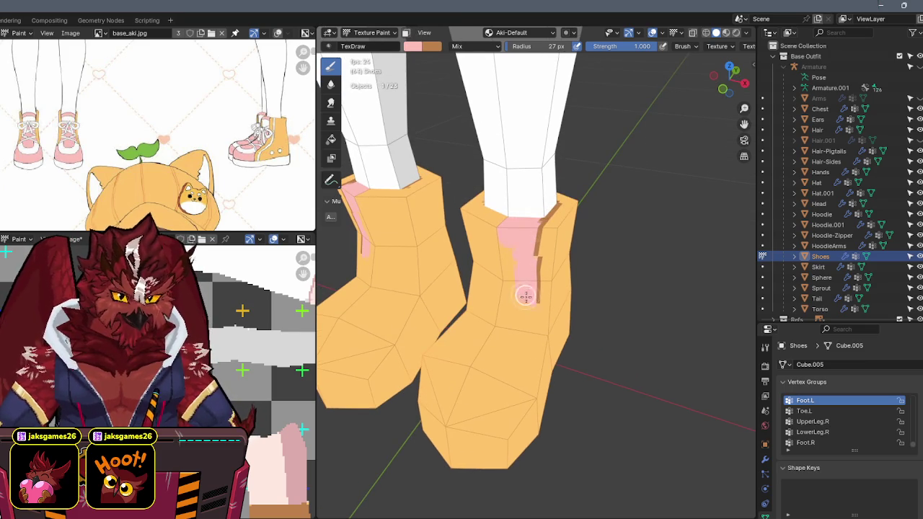
pyautogui.press('x')
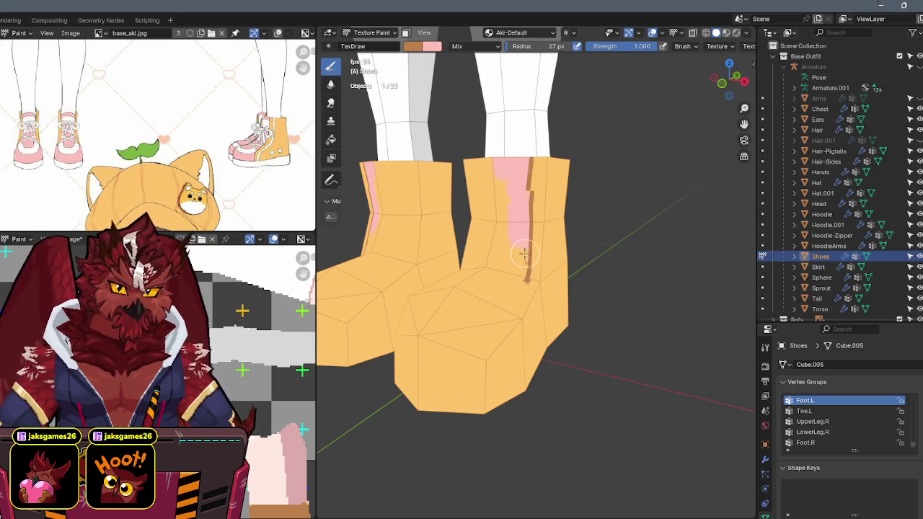
pyautogui.press('x')
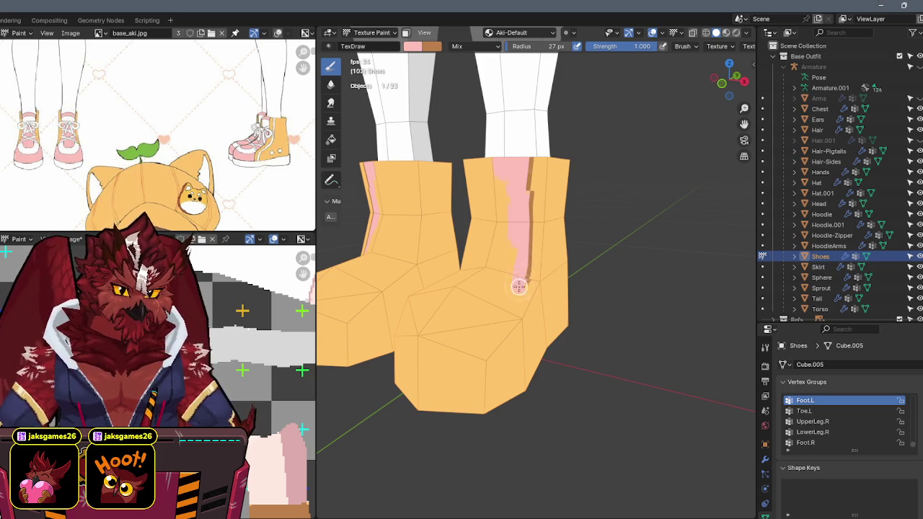
pyautogui.scroll(3, 519, 248)
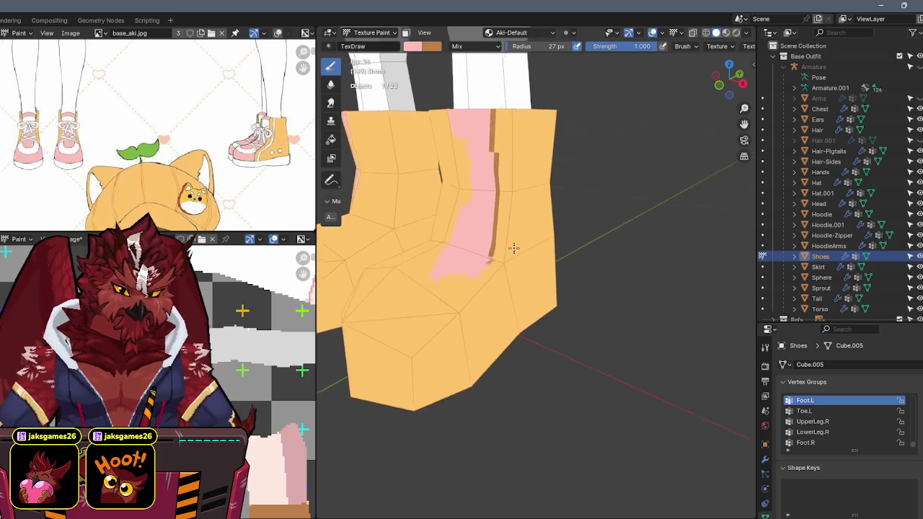
# In side view matching the reference, paint a brown zigzag seam and touch it up with orange.
pyautogui.click(741, 85)
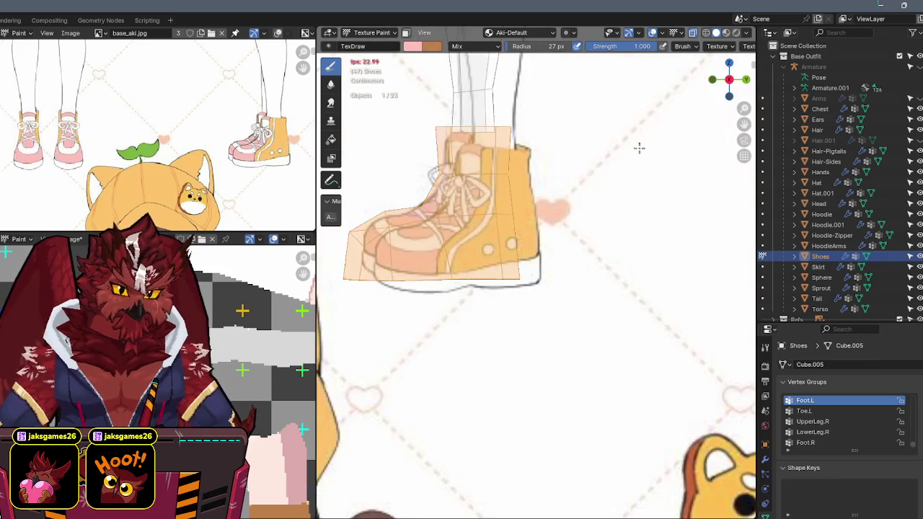
pyautogui.scroll(3, 577, 231)
pyautogui.hotkey('alt', 'z')
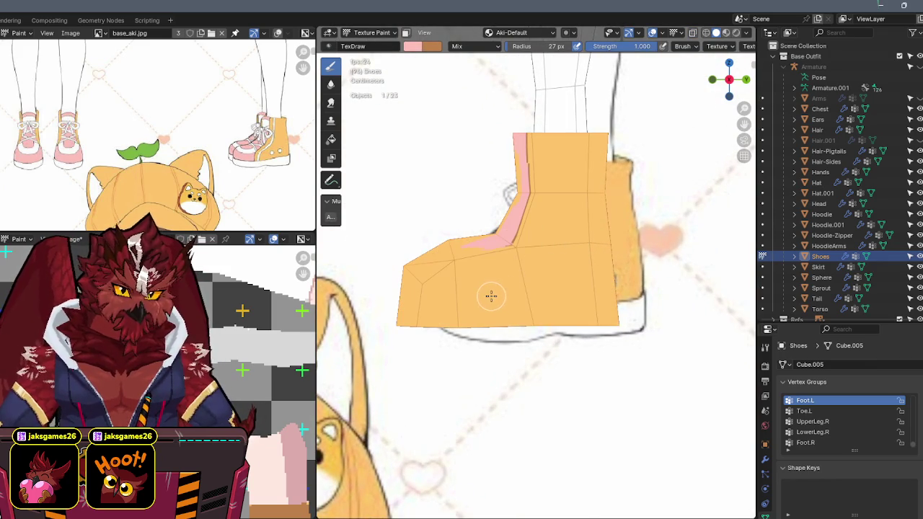
pyautogui.press('x')
pyautogui.moveTo(490, 296); pyautogui.dragTo(489, 274)
pyautogui.moveTo(497, 261); pyautogui.dragTo(535, 296, button='middle')
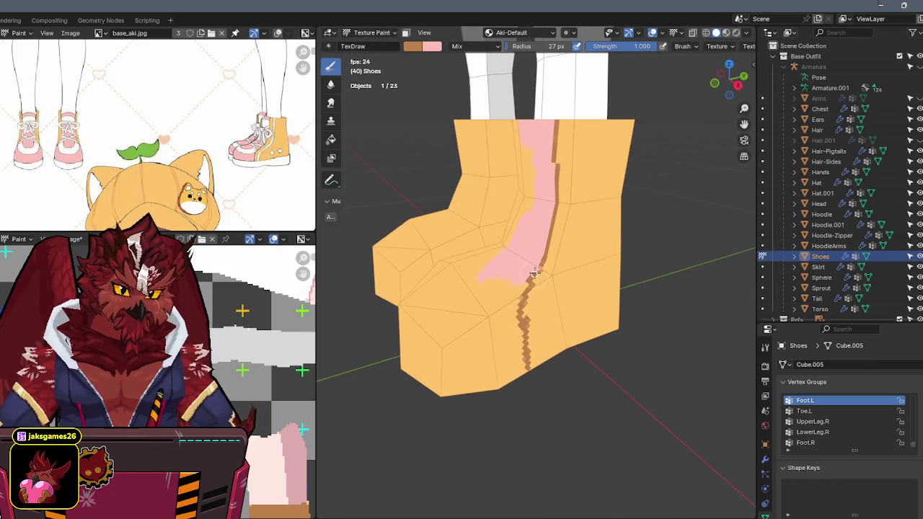
pyautogui.moveTo(542, 261); pyautogui.dragTo(541, 285, button='middle')
pyautogui.press('x')
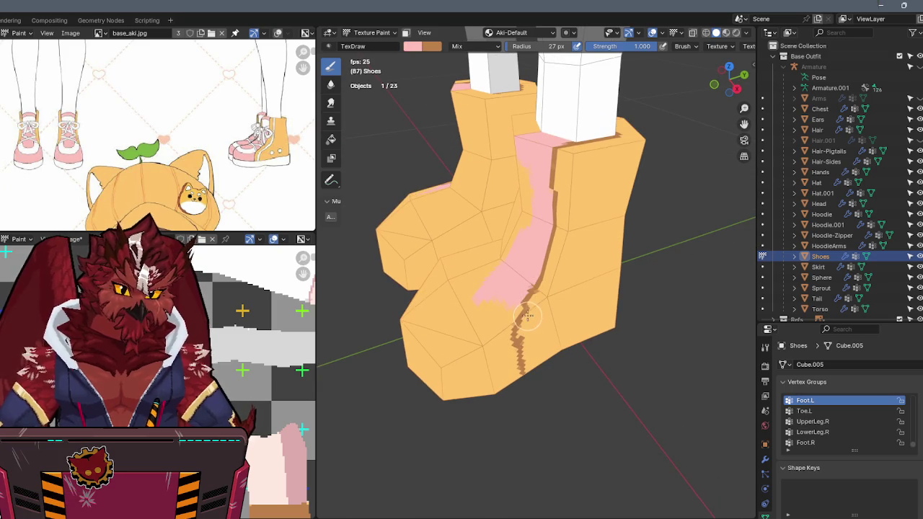
pyautogui.moveTo(523, 347); pyautogui.dragTo(515, 312, button='middle')
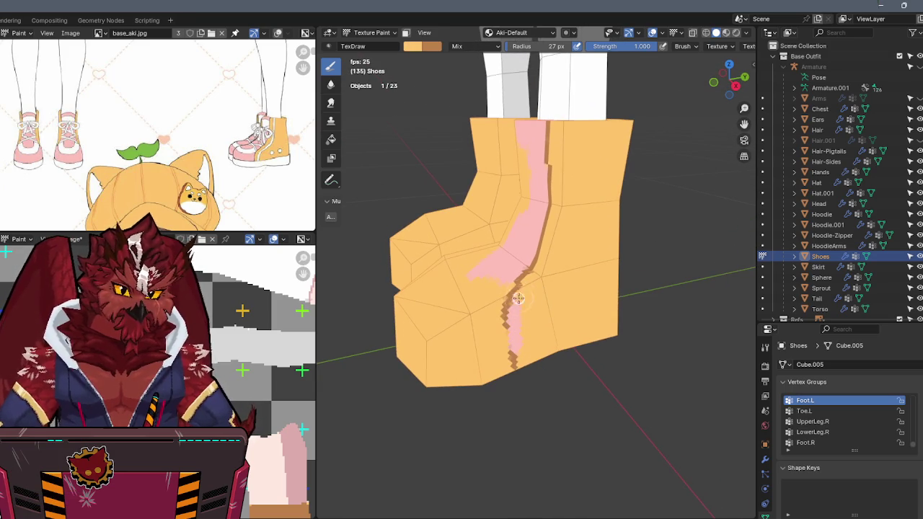
pyautogui.moveTo(515, 329); pyautogui.dragTo(523, 371)
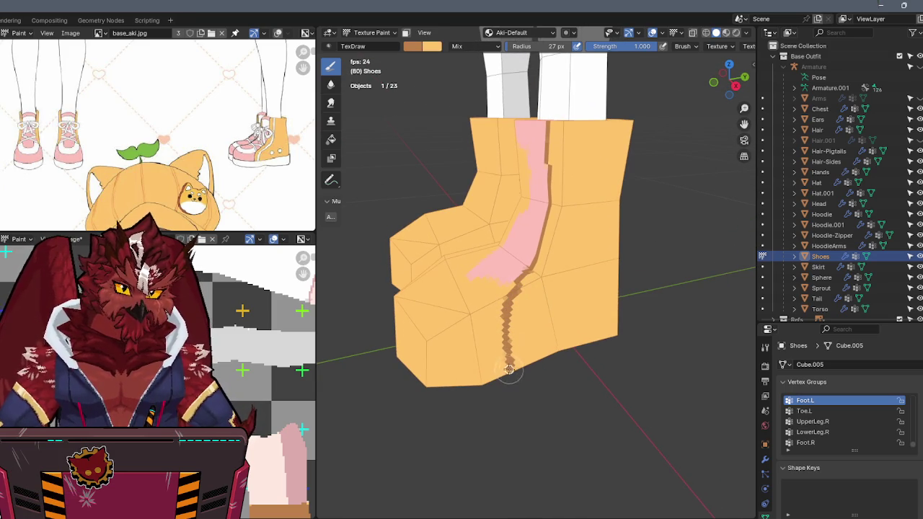
# Sample the pink and brown seam colours from the shoe and refine the stripe.
pyautogui.moveTo(508, 370); pyautogui.dragTo(533, 296, button='middle')
pyautogui.press('s')
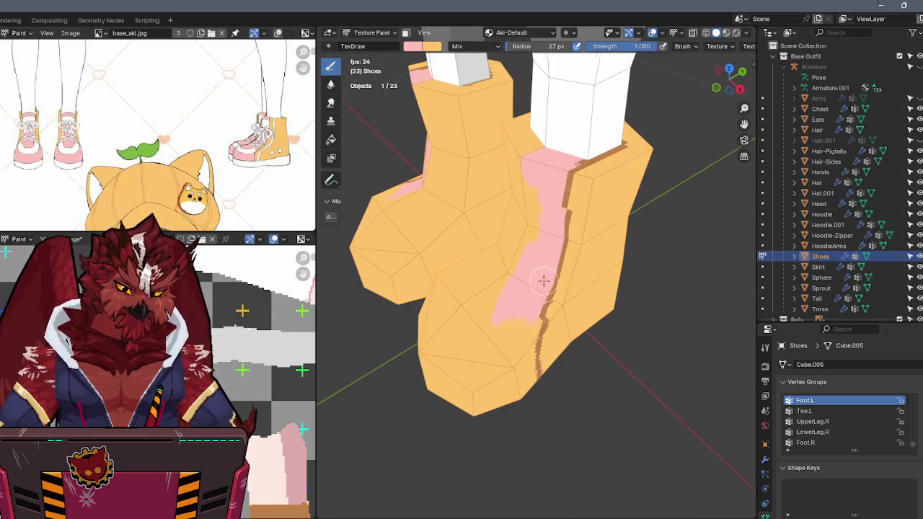
pyautogui.scroll(2, 544, 281)
pyautogui.scroll(1, 538, 238)
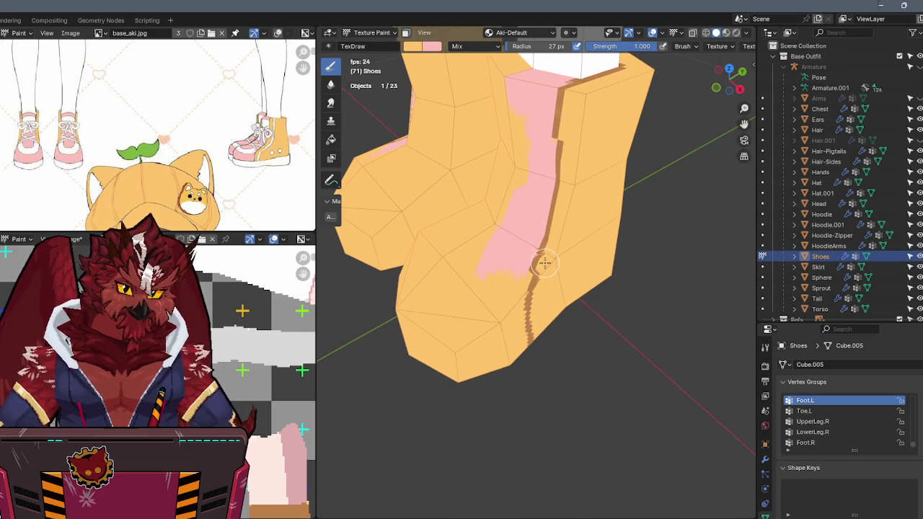
pyautogui.moveTo(535, 262); pyautogui.dragTo(544, 268, button='middle')
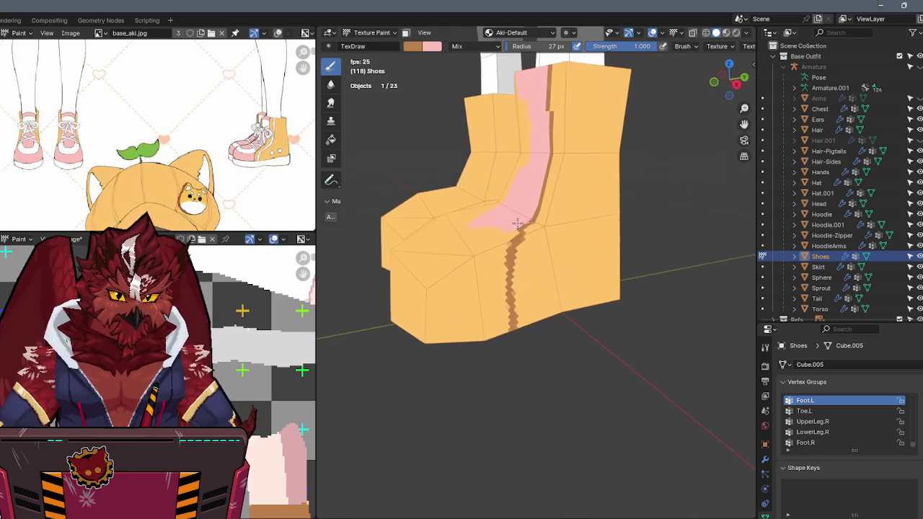
pyautogui.press('s')
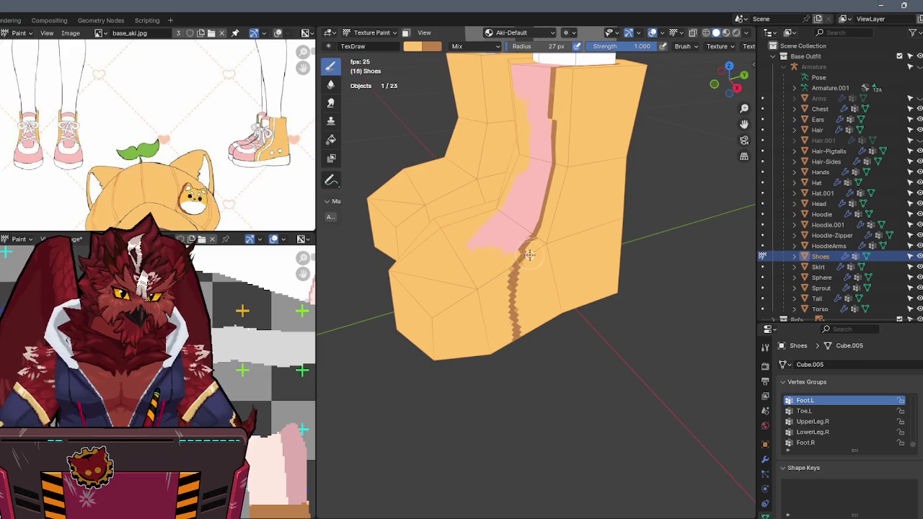
pyautogui.moveTo(523, 268)
pyautogui.mouseDown(button='middle')
pyautogui.moveTo(516, 263)
pyautogui.moveTo(527, 271)
pyautogui.mouseUp(button='middle')
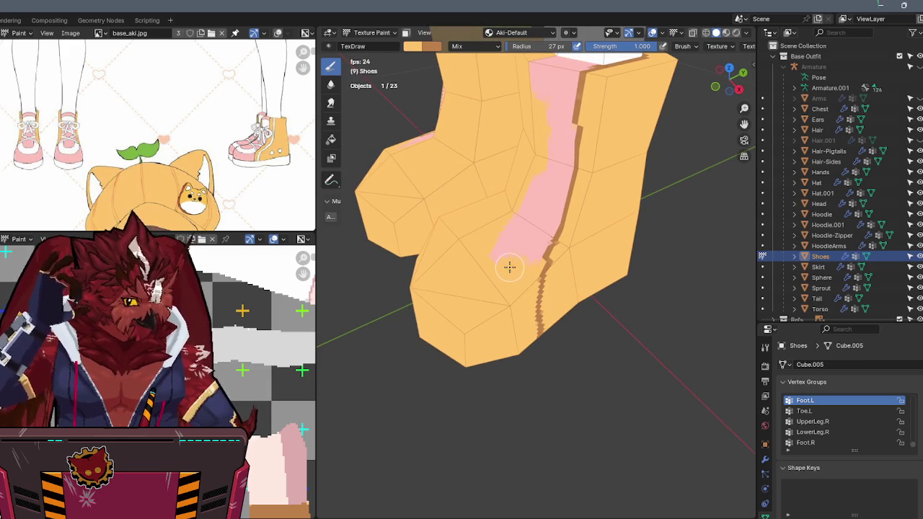
pyautogui.moveTo(529, 239); pyautogui.dragTo(543, 212, button='middle')
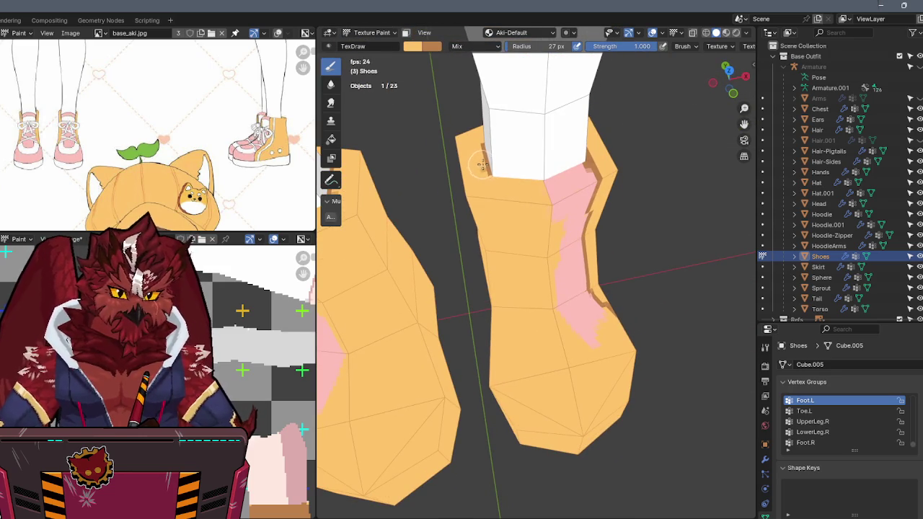
# Paint a dark brown seam line on the front of the shoe.
pyautogui.press('s')
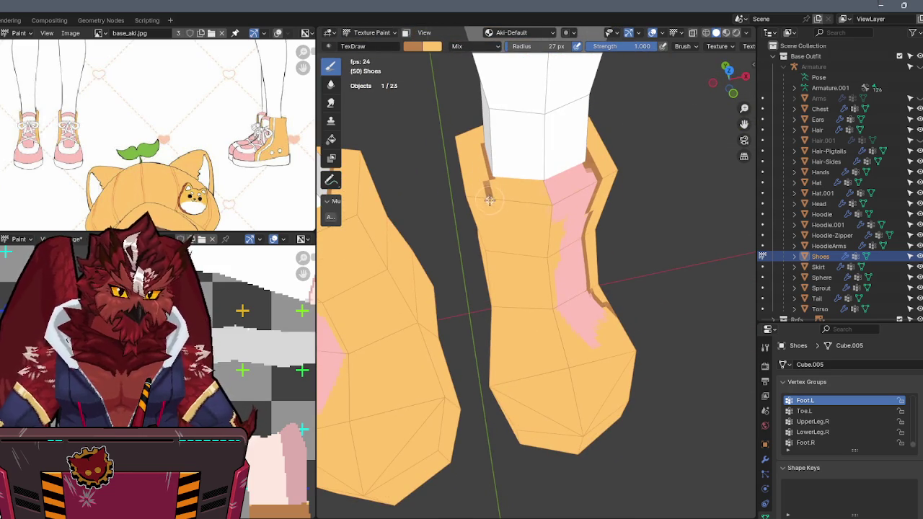
pyautogui.moveTo(489, 198); pyautogui.dragTo(490, 155, button='middle')
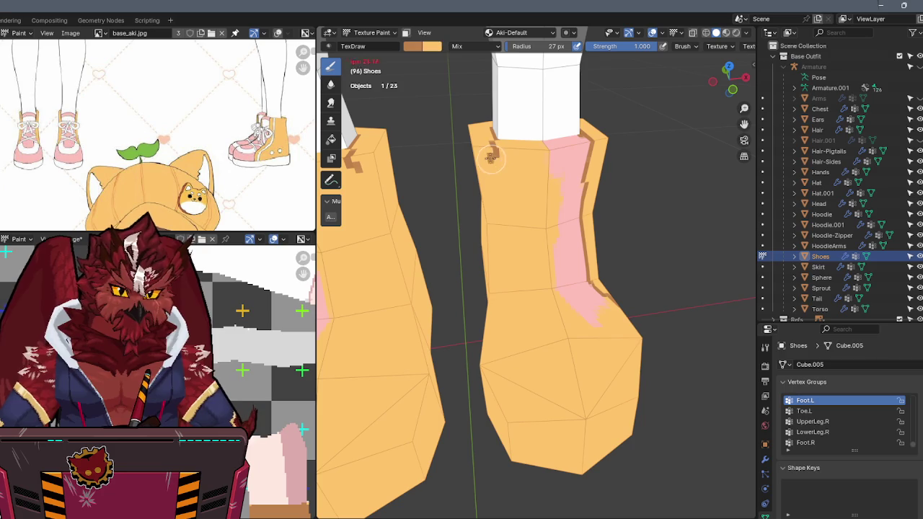
pyautogui.moveTo(493, 155); pyautogui.dragTo(495, 188)
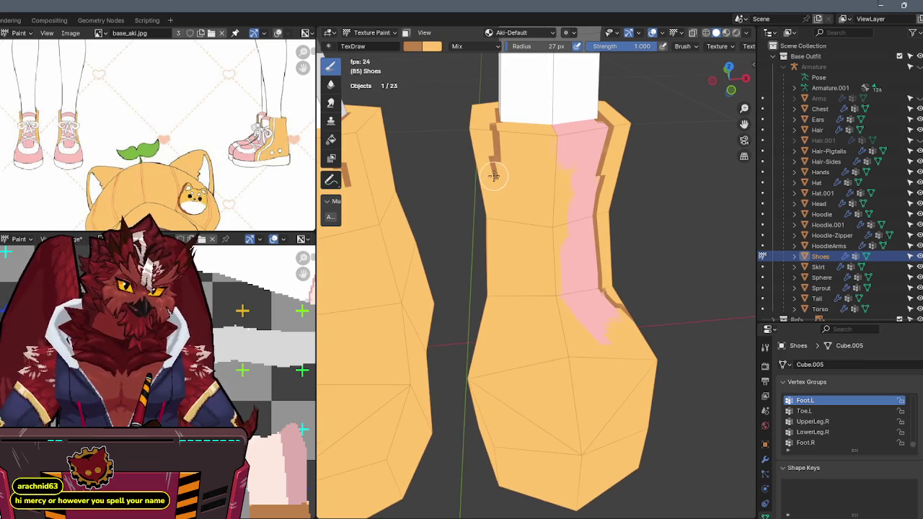
pyautogui.moveTo(544, 210); pyautogui.dragTo(557, 167, button='middle')
pyautogui.scroll(2, 556, 168)
pyautogui.scroll(1, 548, 164)
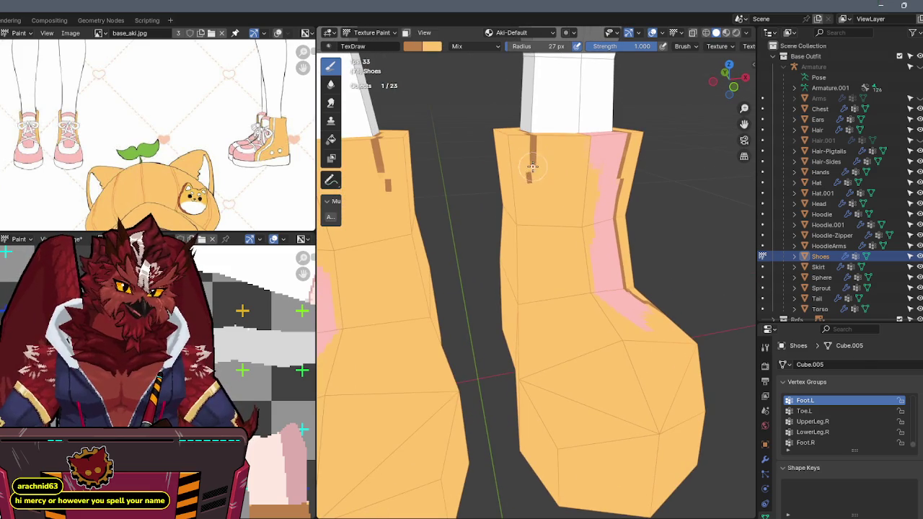
pyautogui.moveTo(540, 159); pyautogui.dragTo(532, 159, button='middle')
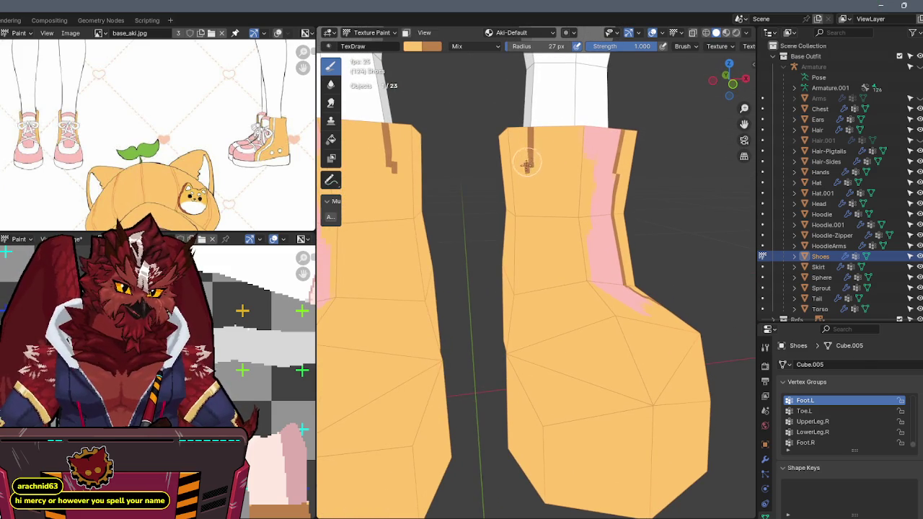
# Extend the brown stripe toward the toes, undo one bad stroke, and show the Mirror modifier settings.
pyautogui.moveTo(528, 180); pyautogui.dragTo(527, 212)
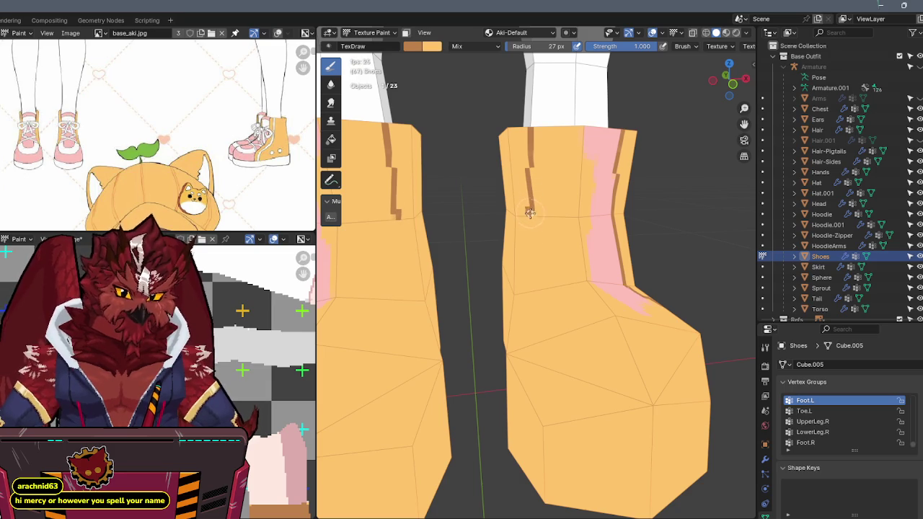
pyautogui.moveTo(529, 237)
pyautogui.mouseDown()
pyautogui.moveTo(520, 299)
pyautogui.moveTo(526, 235)
pyautogui.mouseUp()
pyautogui.hotkey('ctrl', 'z')
pyautogui.moveTo(521, 218); pyautogui.dragTo(541, 231, button='middle')
pyautogui.moveTo(541, 231); pyautogui.dragTo(524, 254)
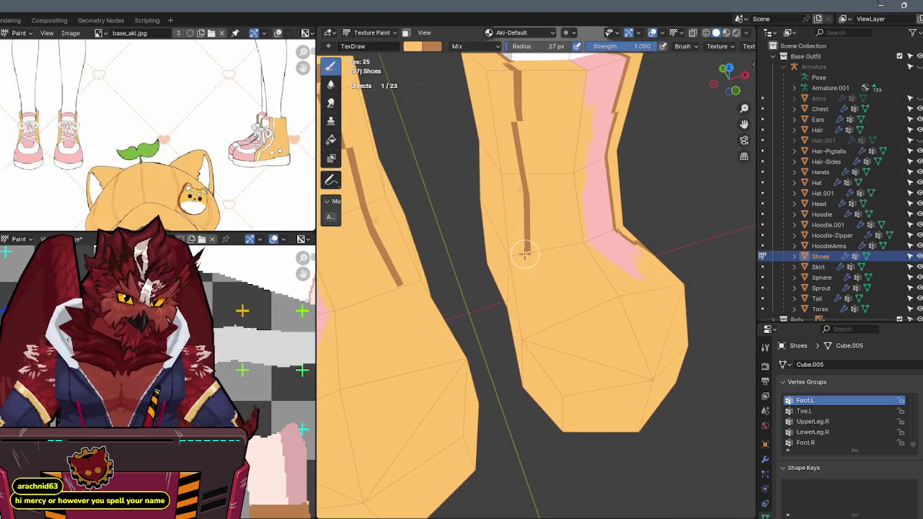
pyautogui.press('s')
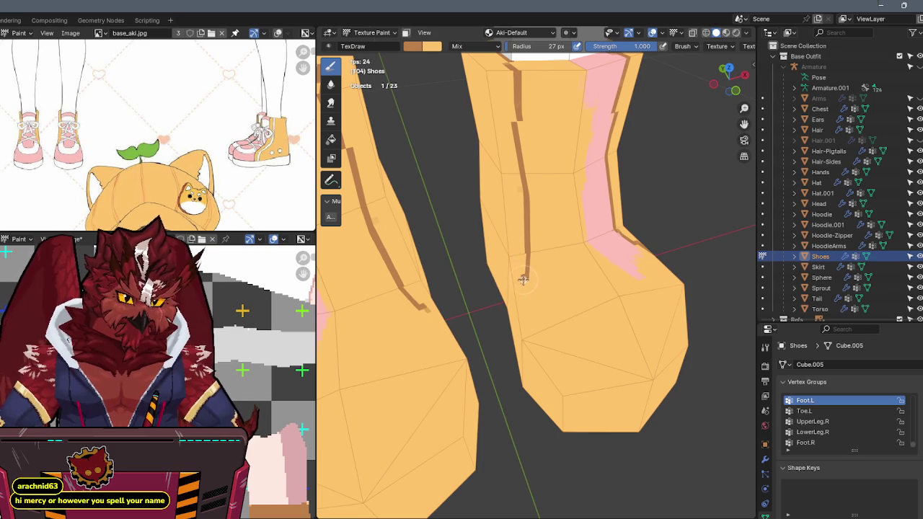
pyautogui.moveTo(540, 288)
pyautogui.mouseDown(button='middle')
pyautogui.moveTo(550, 274)
pyautogui.moveTo(522, 288)
pyautogui.moveTo(612, 250)
pyautogui.moveTo(660, 253)
pyautogui.mouseUp(button='middle')
pyautogui.click(765, 459)
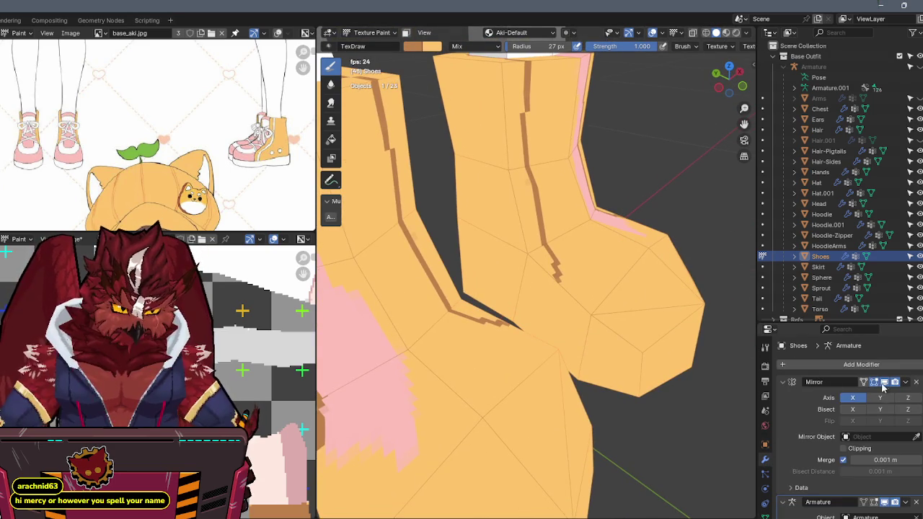
# Hide the mirrored shoe in the viewport and line up a straight side view of the boot.
pyautogui.click(883, 383)
pyautogui.moveTo(620, 344); pyautogui.dragTo(609, 294, button='middle')
pyautogui.click(722, 105)
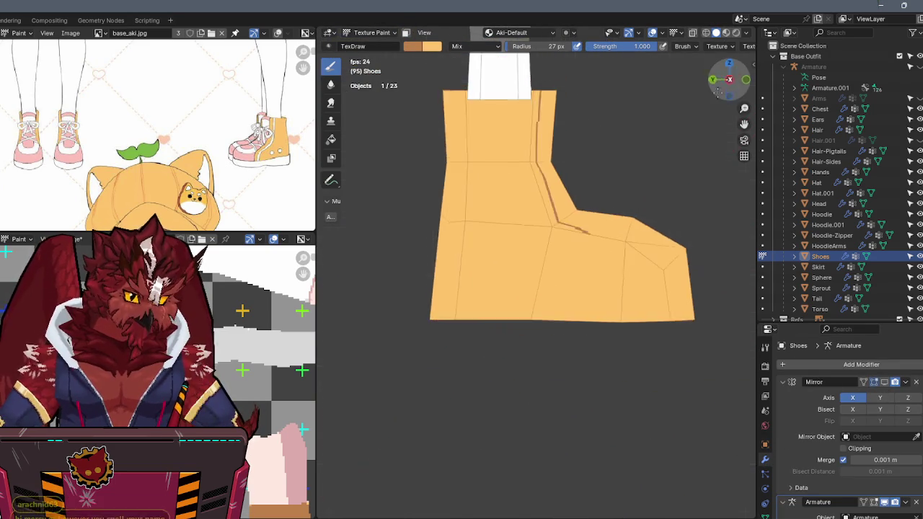
pyautogui.scroll(2, 568, 208)
pyautogui.scroll(2, 568, 209)
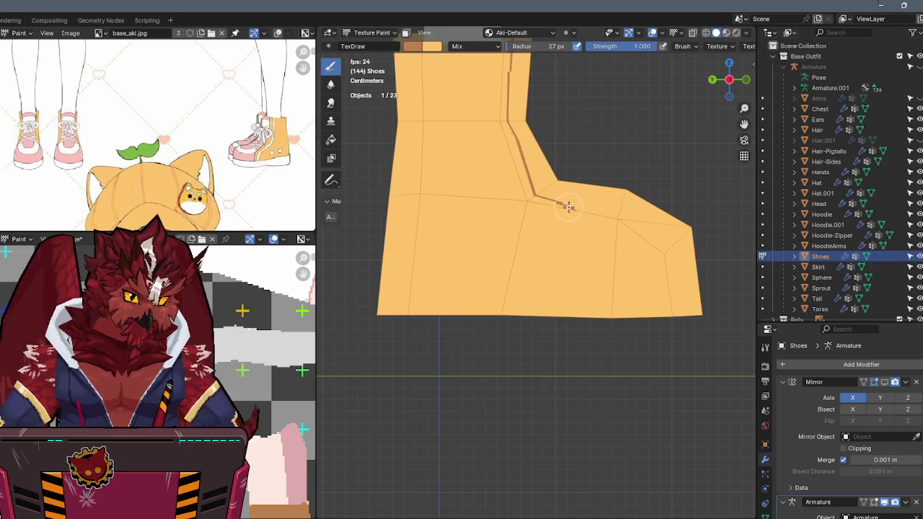
pyautogui.hotkey('alt', 'z')
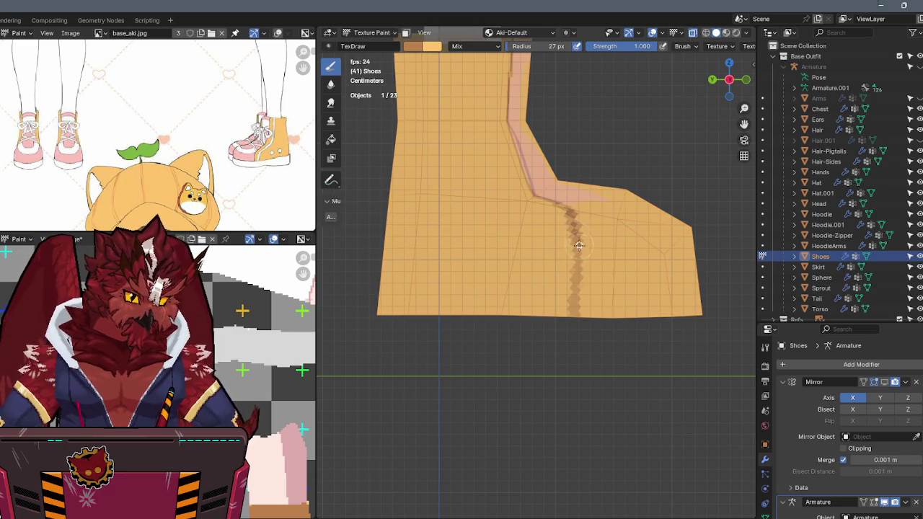
pyautogui.hotkey('alt', 'z')
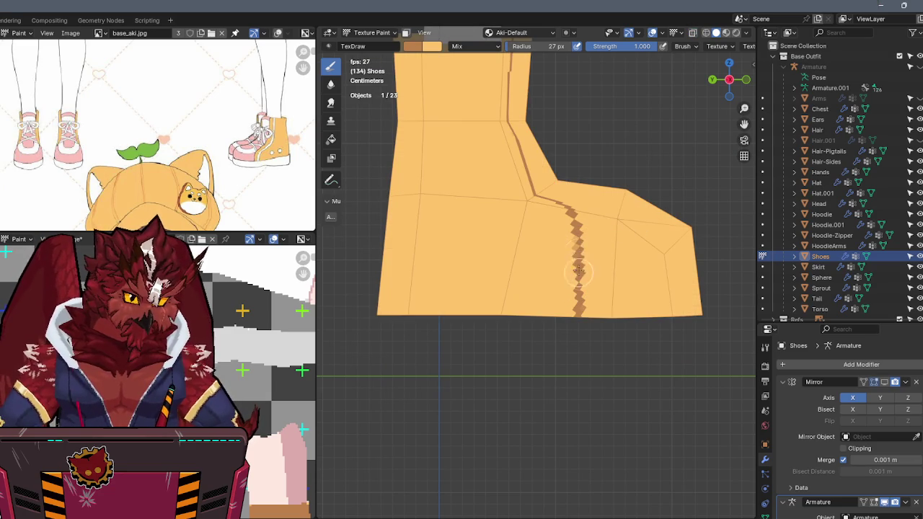
# Extend the brown zigzag seam down the boot's side to the bottom edge.
pyautogui.moveTo(578, 306); pyautogui.dragTo(572, 326)
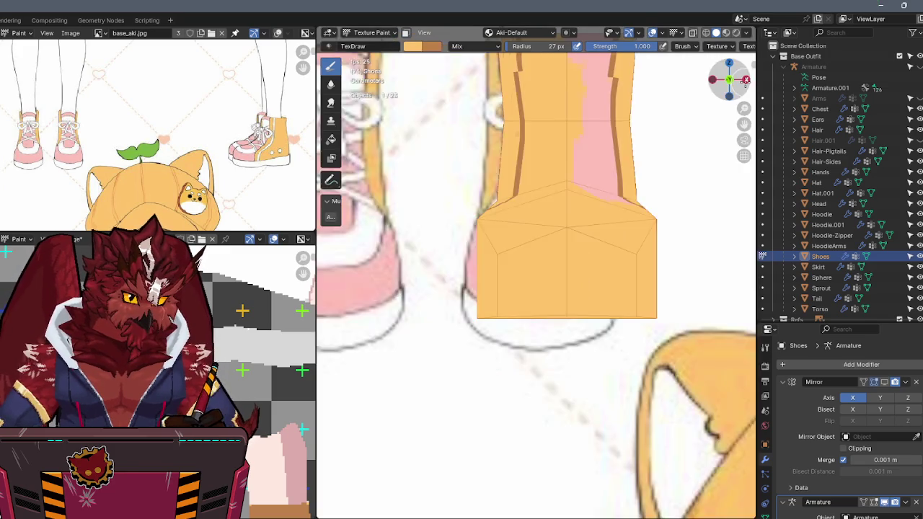
pyautogui.click(747, 80)
pyautogui.hotkey('alt', 'z')
pyautogui.moveTo(501, 261); pyautogui.dragTo(500, 315)
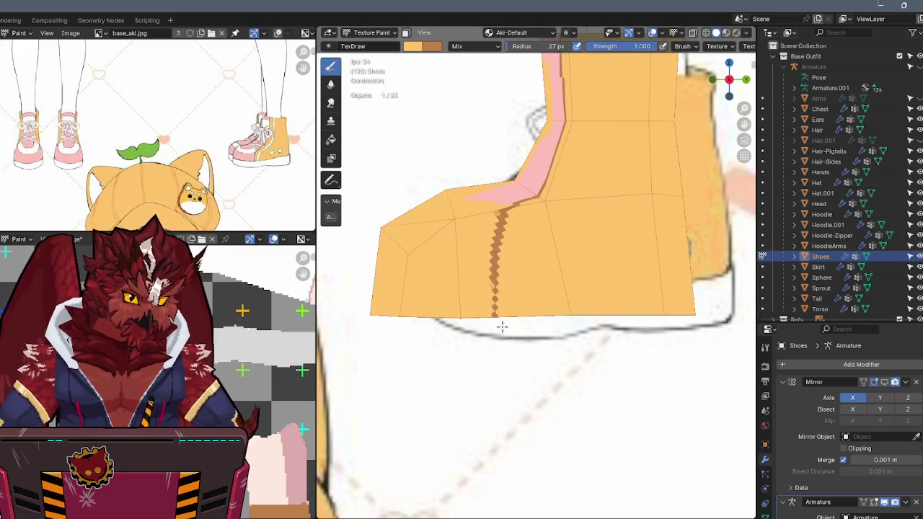
# Swap the paint colour to white and paint a zigzag band near the sole.
pyautogui.hotkey('alt', 'z')
pyautogui.press('x')
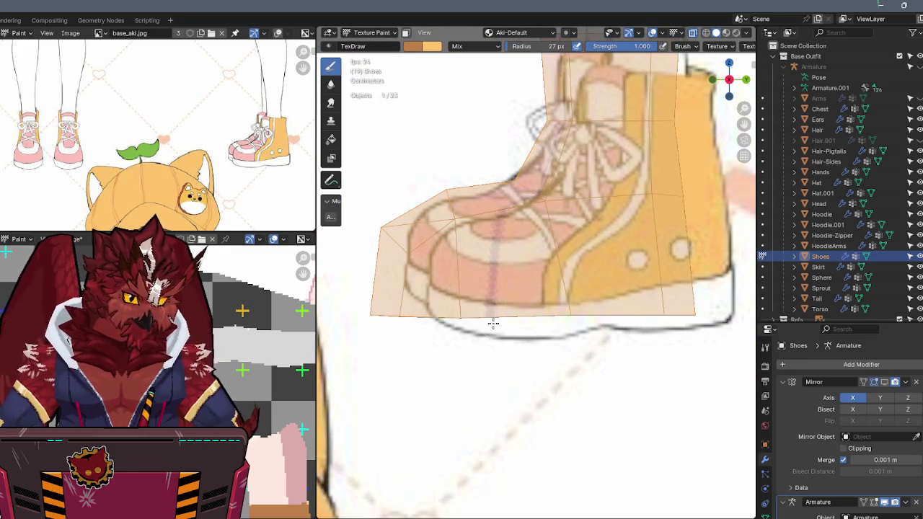
pyautogui.hotkey('alt', 'z')
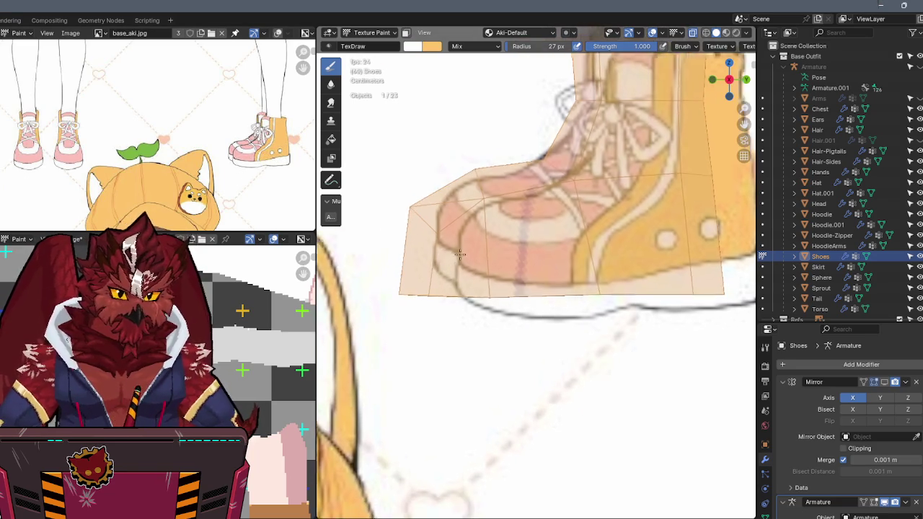
pyautogui.moveTo(401, 263); pyautogui.dragTo(638, 256)
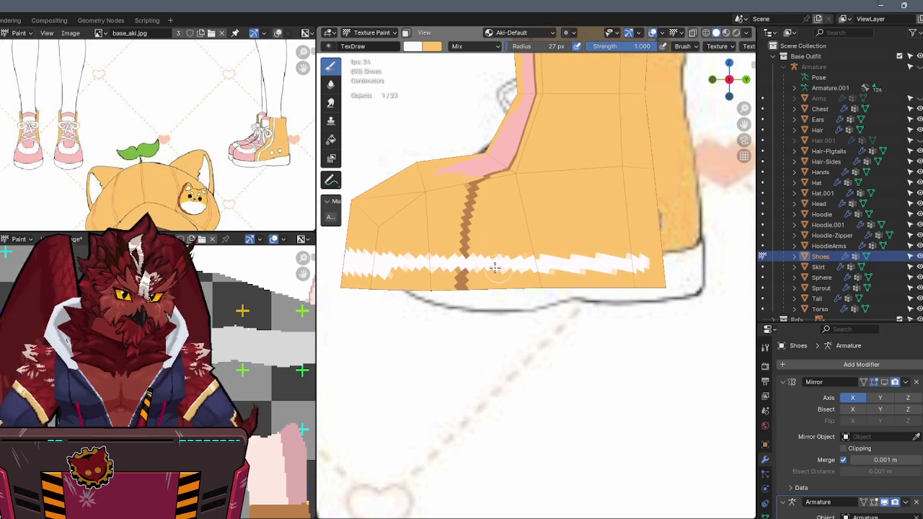
# Paint the white zigzag band along the boot's bottom in front and side views, undoing a stray stroke.
pyautogui.moveTo(571, 260)
pyautogui.mouseDown()
pyautogui.moveTo(673, 272)
pyautogui.moveTo(613, 291)
pyautogui.moveTo(451, 290)
pyautogui.moveTo(386, 278)
pyautogui.moveTo(512, 266)
pyautogui.moveTo(447, 279)
pyautogui.mouseUp()
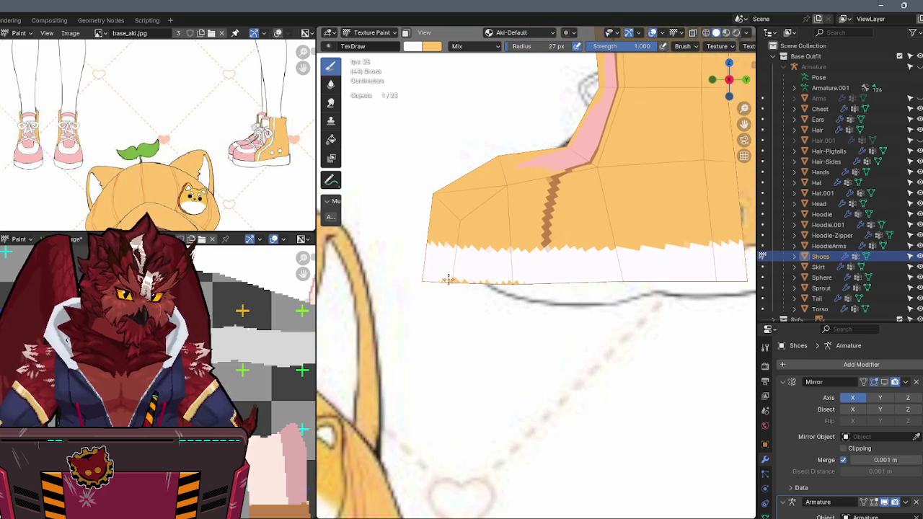
pyautogui.click(745, 79)
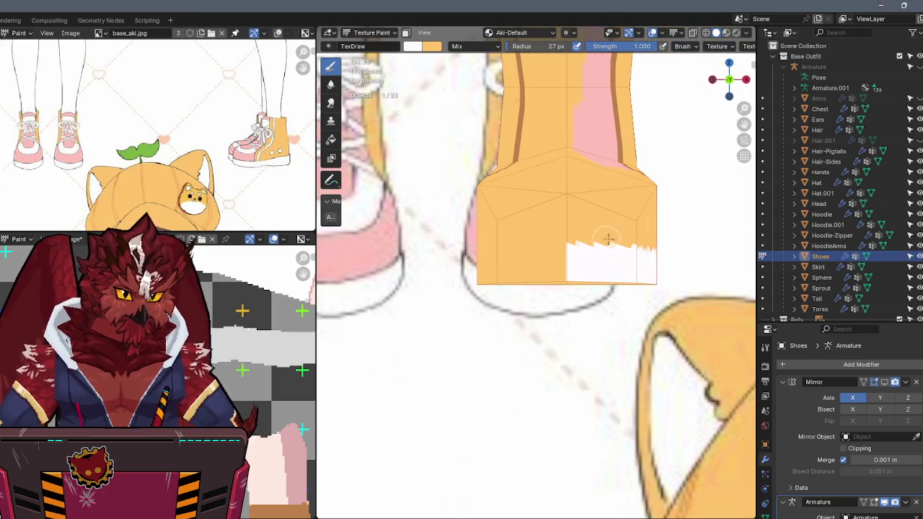
pyautogui.moveTo(551, 248)
pyautogui.mouseDown()
pyautogui.moveTo(495, 246)
pyautogui.moveTo(604, 284)
pyautogui.mouseUp()
pyautogui.hotkey('ctrl', 'z')
pyautogui.click(746, 79)
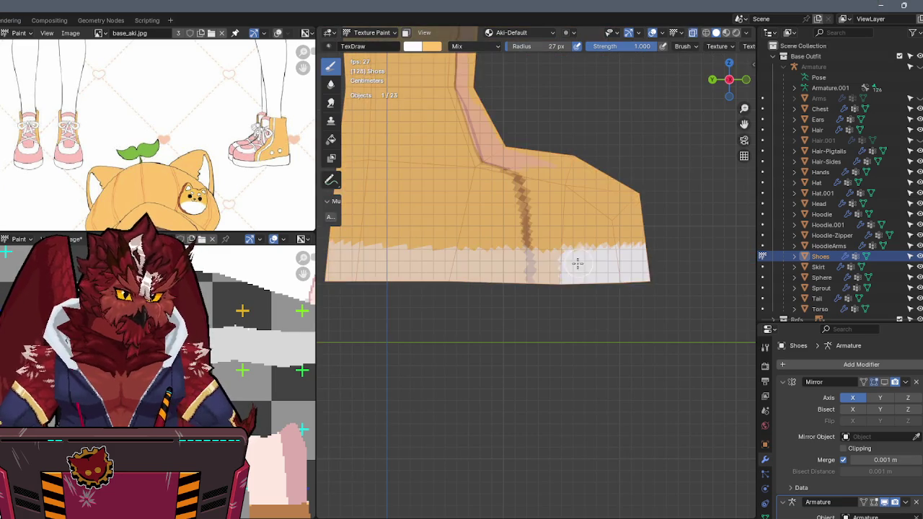
pyautogui.scroll(2, 585, 243)
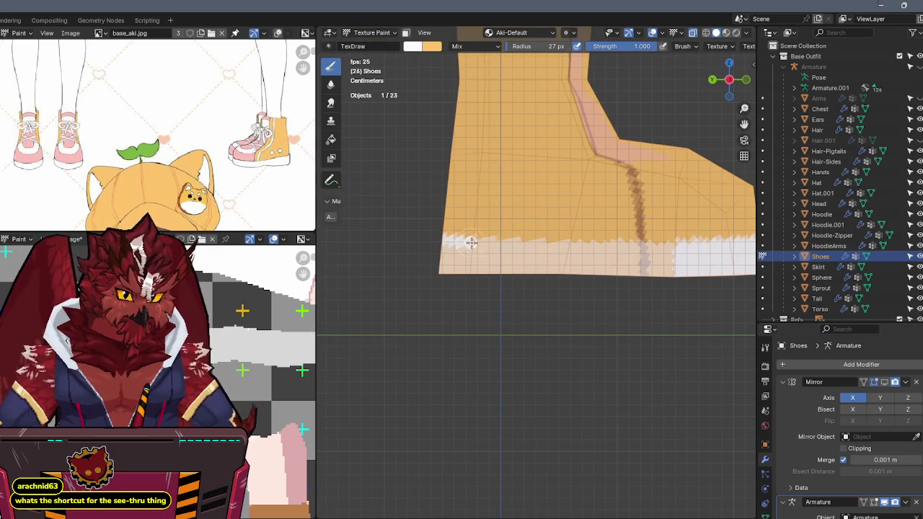
pyautogui.moveTo(435, 238)
pyautogui.mouseDown()
pyautogui.moveTo(694, 248)
pyautogui.moveTo(512, 253)
pyautogui.moveTo(585, 262)
pyautogui.moveTo(461, 268)
pyautogui.moveTo(656, 279)
pyautogui.mouseUp()
pyautogui.moveTo(505, 243)
pyautogui.mouseDown(button='middle')
pyautogui.moveTo(693, 208)
pyautogui.moveTo(516, 246)
pyautogui.mouseUp(button='middle')
# Return the viewport to solid shading and paint white along the shoe's lower edge.
pyautogui.moveTo(501, 213); pyautogui.dragTo(513, 210, button='middle')
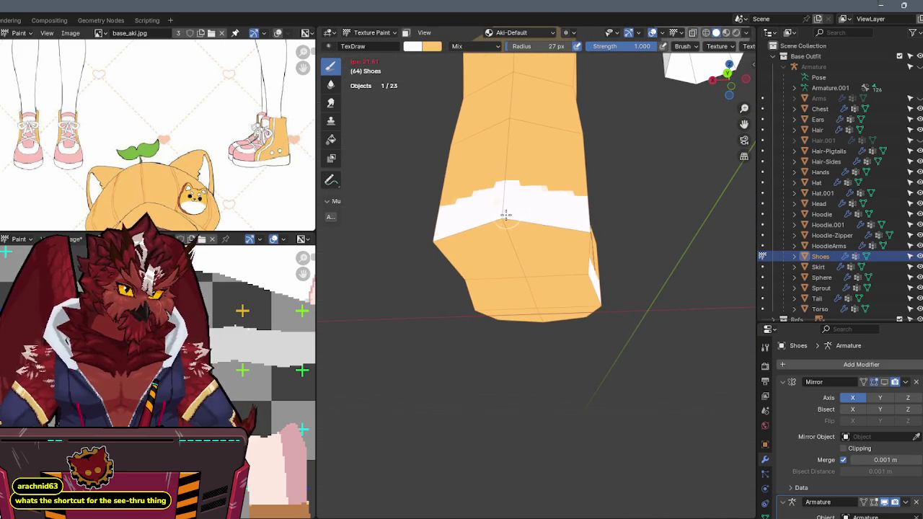
pyautogui.hotkey('alt', 'z')
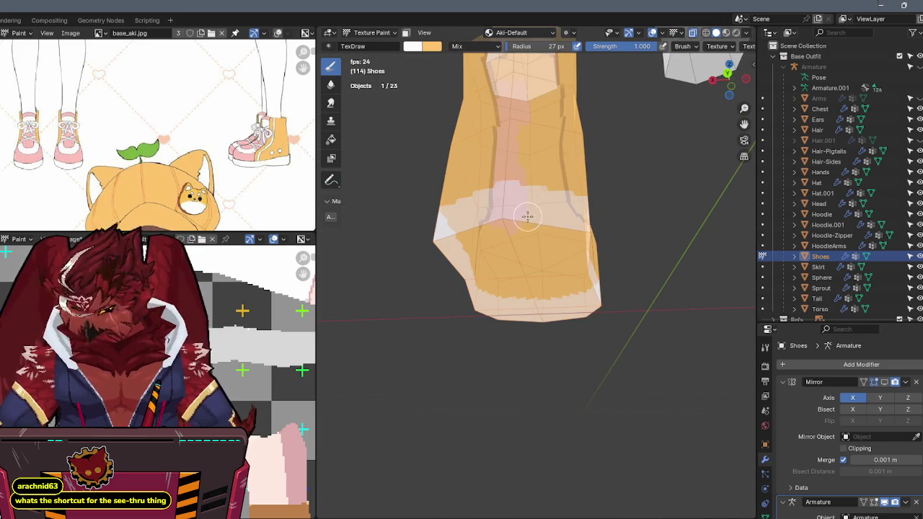
pyautogui.hotkey('alt', 'z')
pyautogui.hotkey('alt', 'z')
pyautogui.hotkey('alt', 'z')
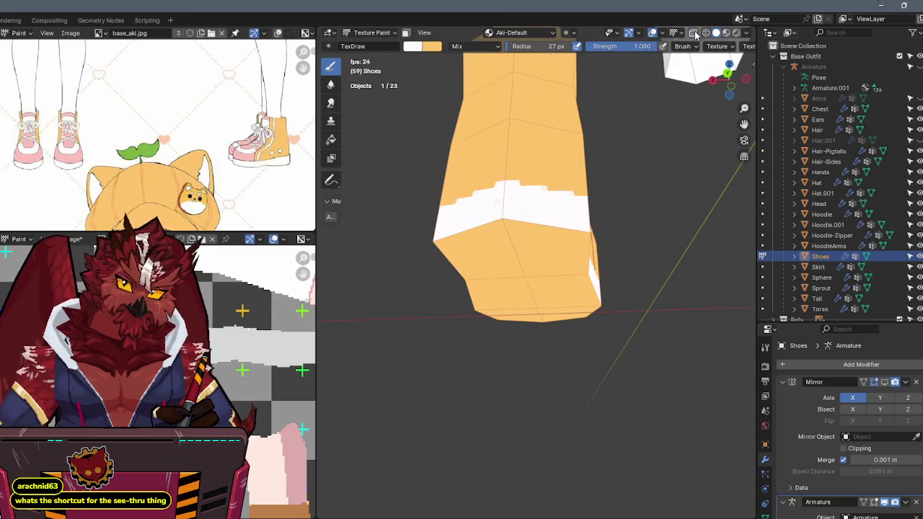
pyautogui.hotkey('alt', 'z')
pyautogui.hotkey('alt', 'z')
pyautogui.hotkey('alt', 'z')
pyautogui.hotkey('alt', 'z')
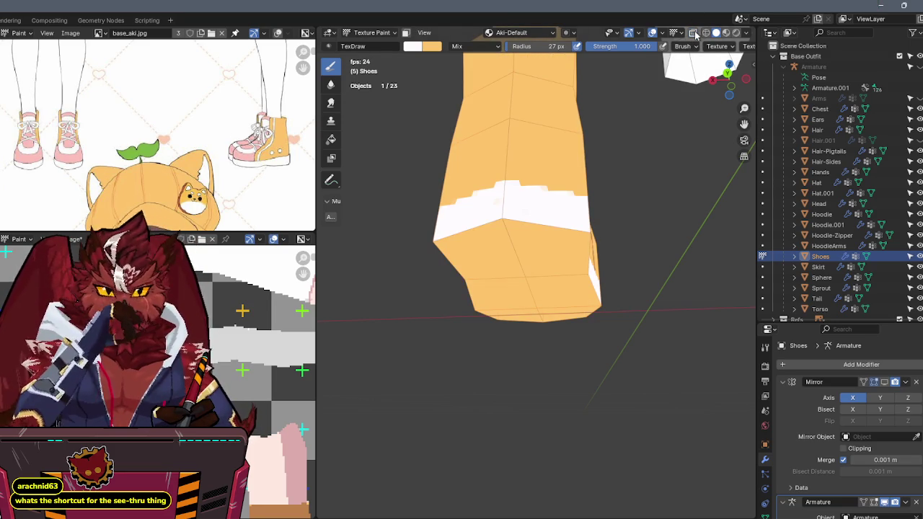
pyautogui.click(744, 34)
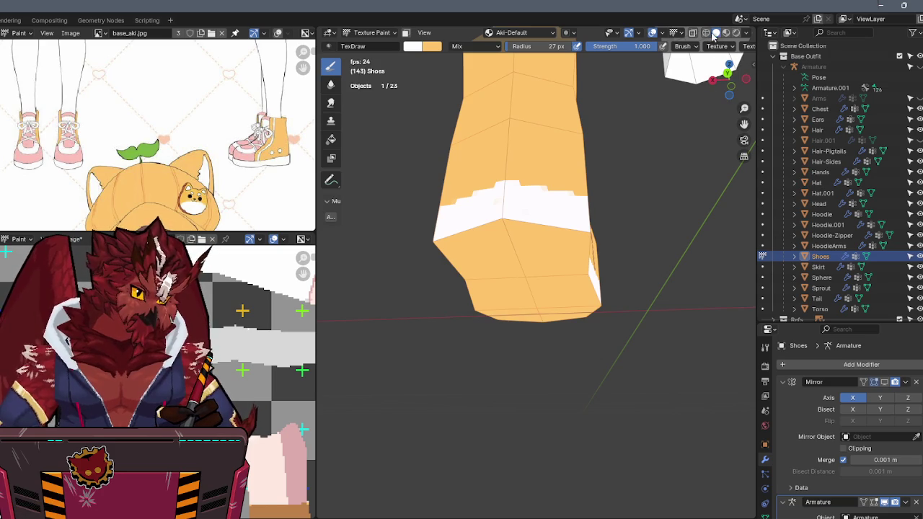
pyautogui.click(707, 33)
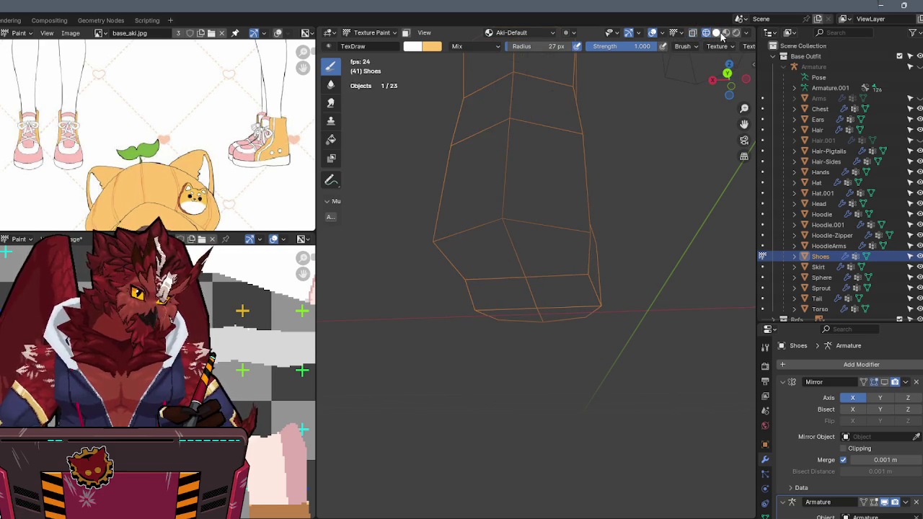
pyautogui.click(718, 33)
pyautogui.hotkey('alt', 'z')
pyautogui.hotkey('alt', 'z')
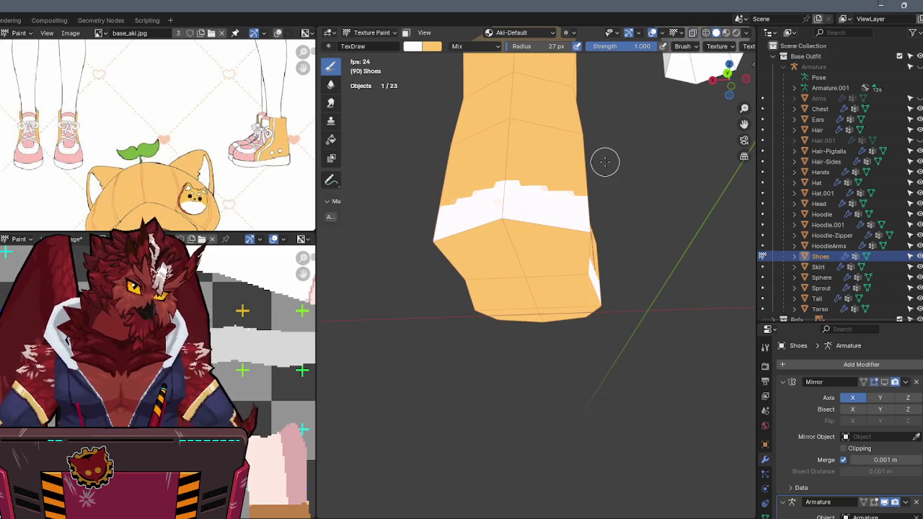
pyautogui.moveTo(536, 214); pyautogui.dragTo(521, 209)
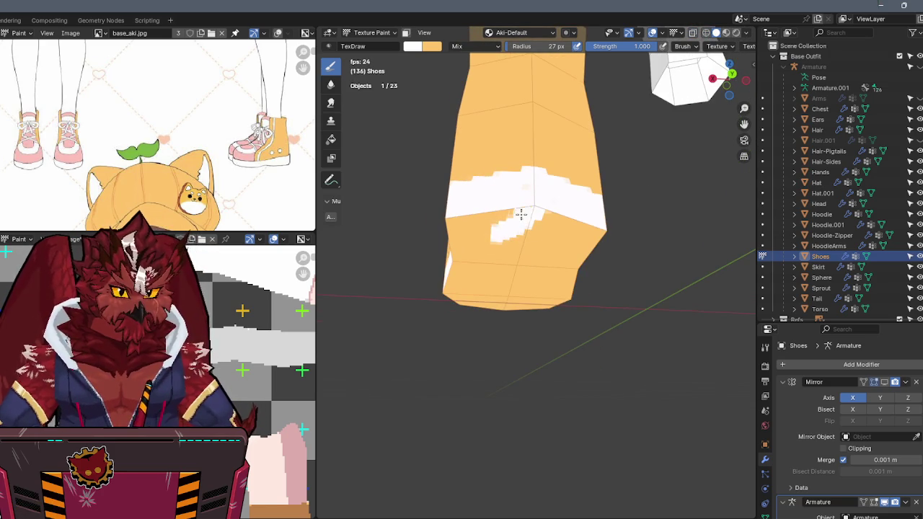
# Paint the boot's lower faces and underside white, covering the orange streak beneath.
pyautogui.moveTo(522, 210); pyautogui.dragTo(563, 213, button='middle')
pyautogui.moveTo(576, 195)
pyautogui.mouseDown()
pyautogui.moveTo(484, 227)
pyautogui.moveTo(406, 282)
pyautogui.moveTo(423, 262)
pyautogui.moveTo(505, 232)
pyautogui.moveTo(498, 278)
pyautogui.mouseUp()
pyautogui.moveTo(498, 278); pyautogui.dragTo(475, 236, button='middle')
pyautogui.moveTo(655, 244)
pyautogui.mouseDown(button='middle')
pyautogui.moveTo(596, 233)
pyautogui.moveTo(579, 200)
pyautogui.moveTo(556, 203)
pyautogui.moveTo(627, 186)
pyautogui.mouseUp(button='middle')
pyautogui.moveTo(613, 188)
pyautogui.mouseDown()
pyautogui.moveTo(532, 204)
pyautogui.moveTo(568, 211)
pyautogui.mouseUp()
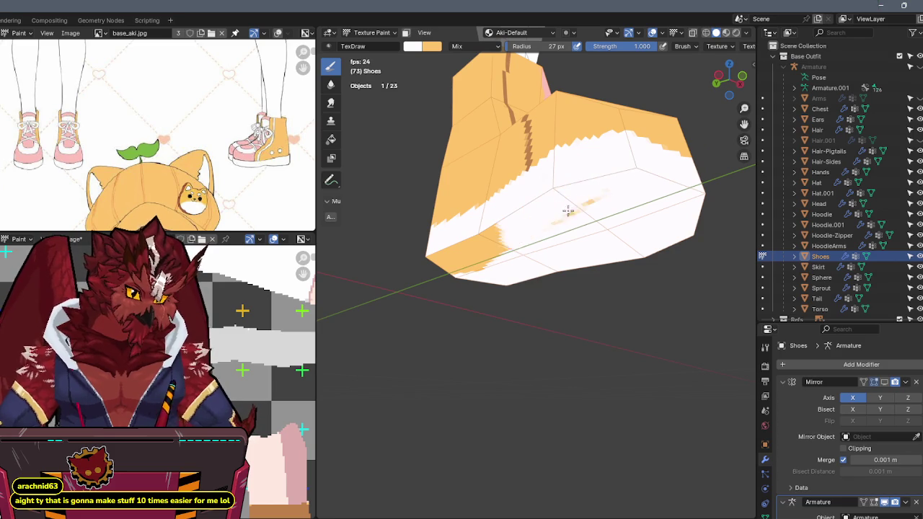
pyautogui.moveTo(511, 234); pyautogui.dragTo(552, 214, button='middle')
pyautogui.moveTo(552, 214); pyautogui.dragTo(435, 229)
pyautogui.moveTo(435, 228)
pyautogui.mouseDown(button='middle')
pyautogui.moveTo(526, 224)
pyautogui.moveTo(519, 192)
pyautogui.mouseUp(button='middle')
pyautogui.moveTo(444, 202)
pyautogui.mouseDown()
pyautogui.moveTo(497, 204)
pyautogui.moveTo(503, 249)
pyautogui.mouseUp()
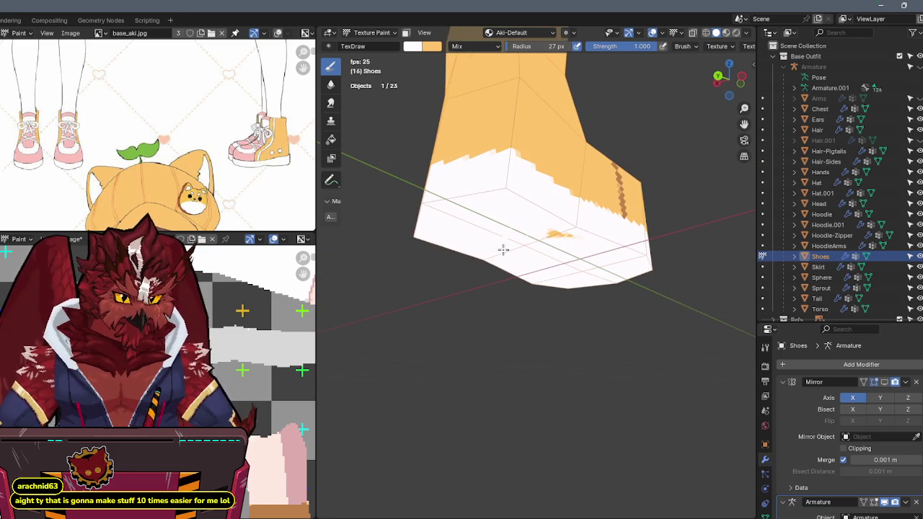
pyautogui.moveTo(578, 222)
pyautogui.mouseDown(button='middle')
pyautogui.moveTo(569, 248)
pyautogui.moveTo(520, 276)
pyautogui.moveTo(523, 240)
pyautogui.moveTo(490, 248)
pyautogui.moveTo(473, 215)
pyautogui.mouseUp(button='middle')
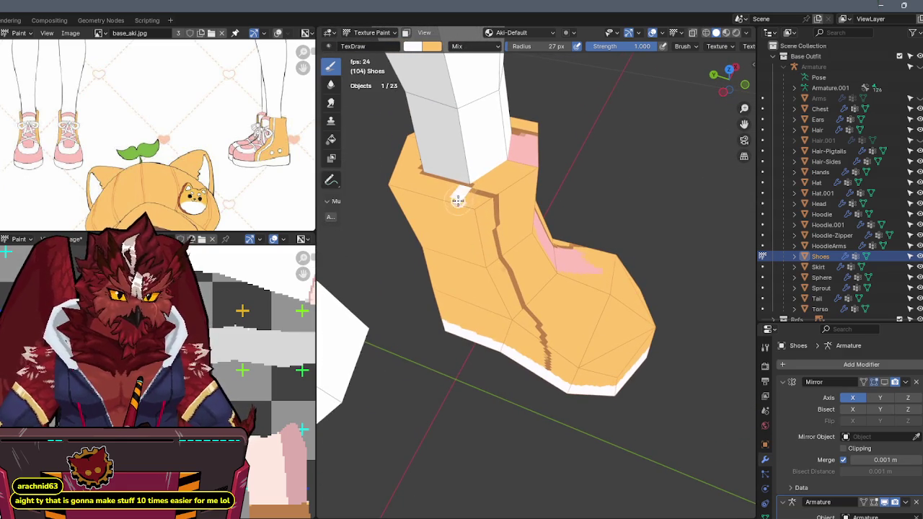
# Paint a thin white stripe down the front seam, trimming part of it with orange.
pyautogui.moveTo(459, 204); pyautogui.dragTo(473, 165, button='middle')
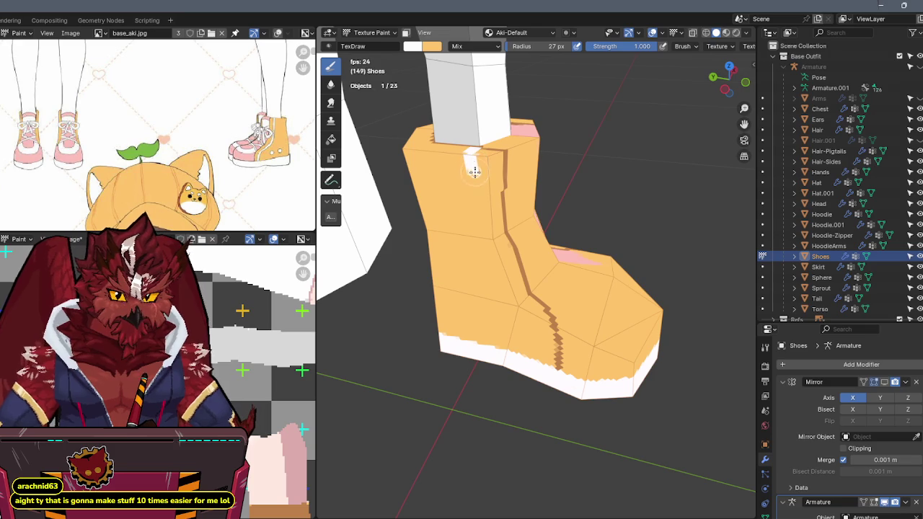
pyautogui.click(726, 90)
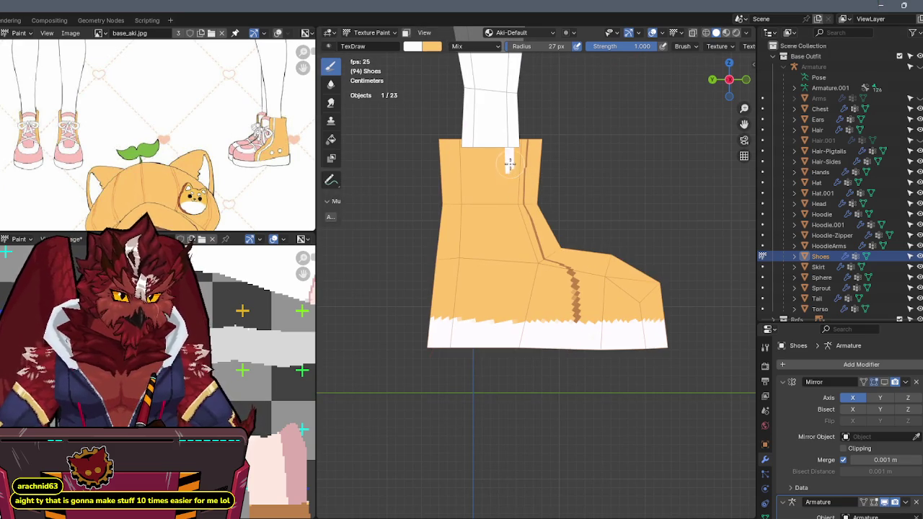
pyautogui.moveTo(524, 243); pyautogui.dragTo(508, 264, button='middle')
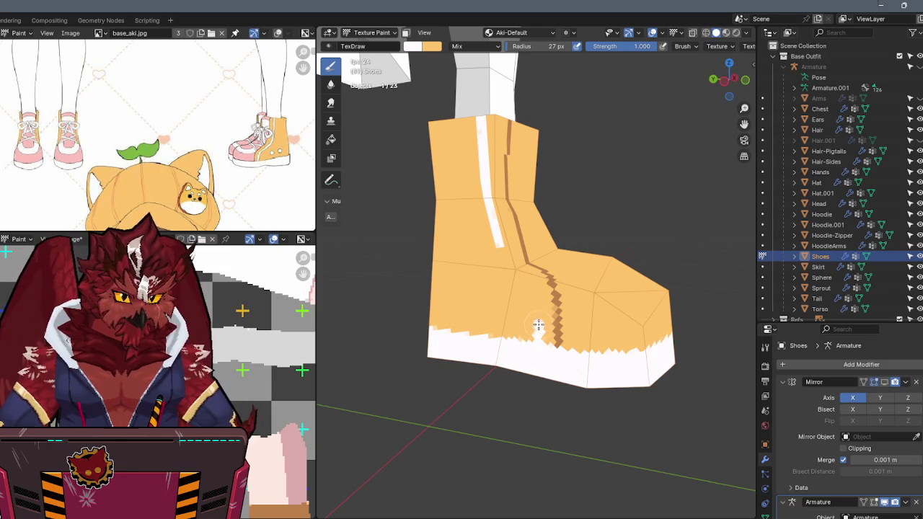
pyautogui.moveTo(519, 280); pyautogui.dragTo(513, 307, button='middle')
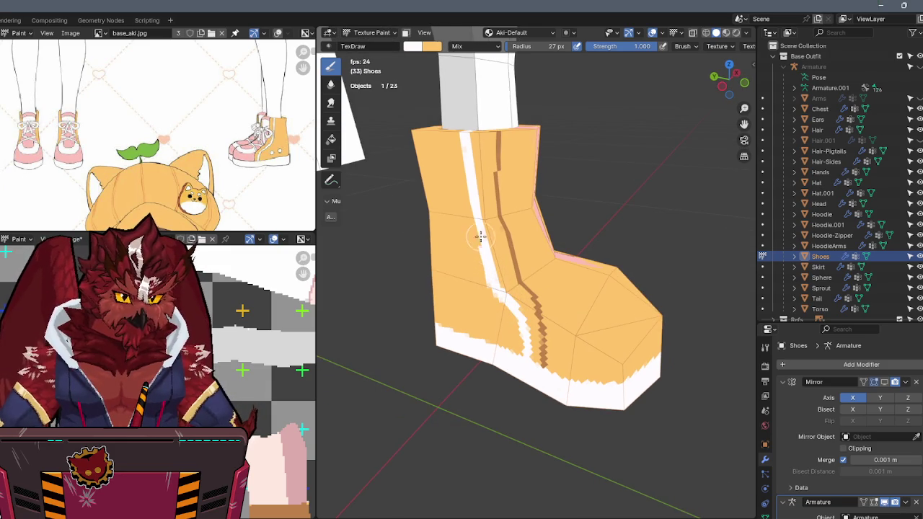
pyautogui.press('x')
pyautogui.moveTo(486, 260); pyautogui.dragTo(492, 258)
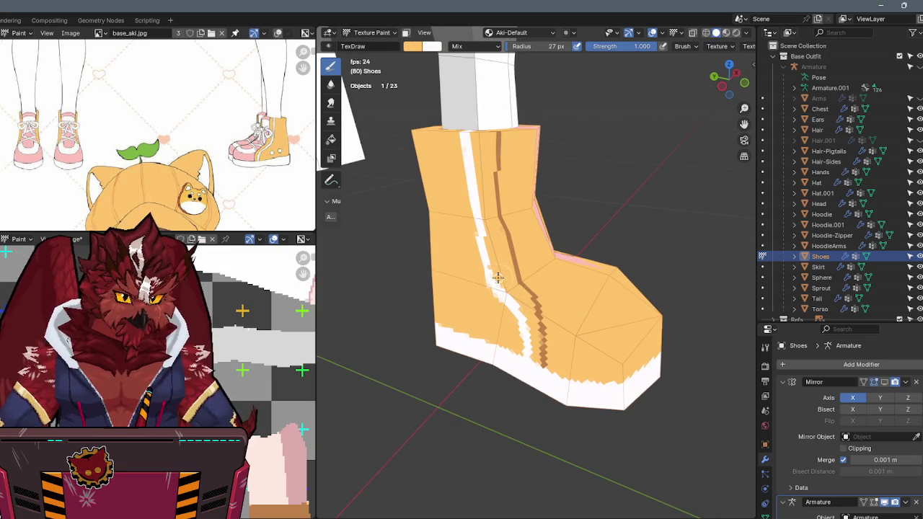
pyautogui.press('x')
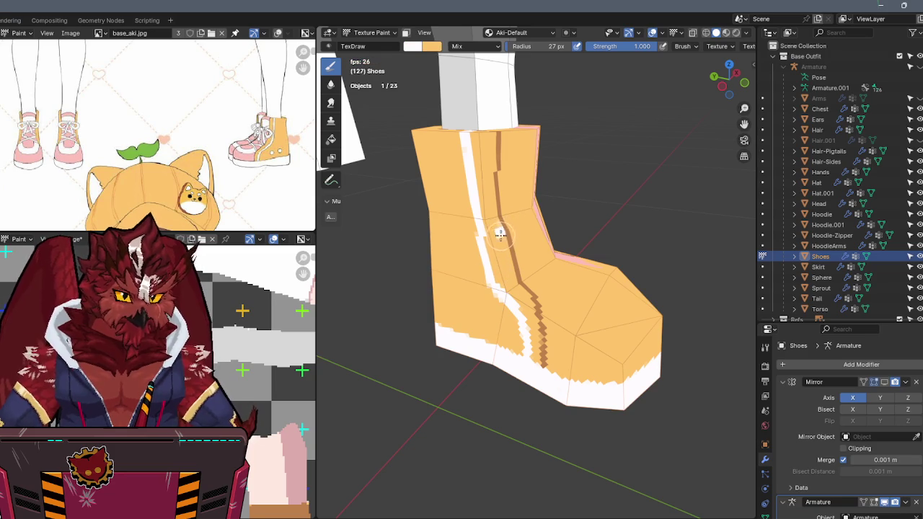
pyautogui.press('x')
# Compare the boot with the reference shoe in a matching side view using X-ray.
pyautogui.moveTo(502, 233); pyautogui.dragTo(531, 165, button='middle')
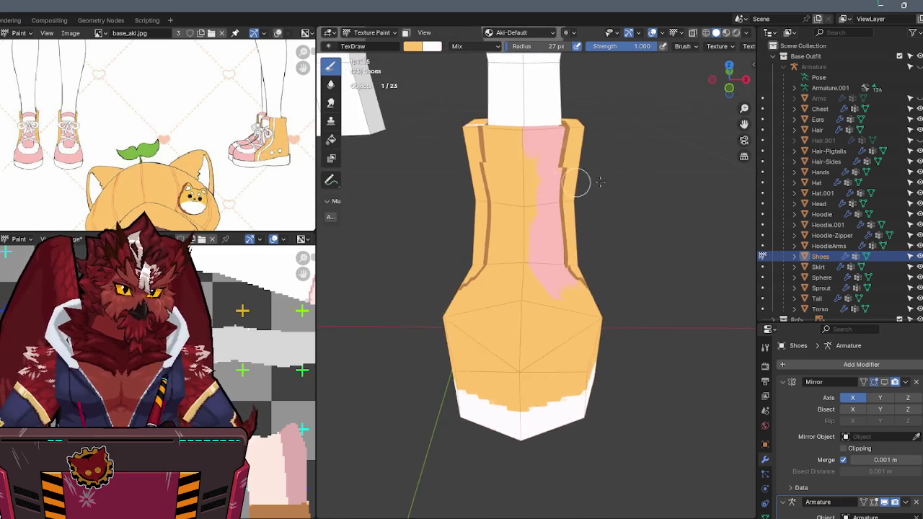
pyautogui.click(733, 86)
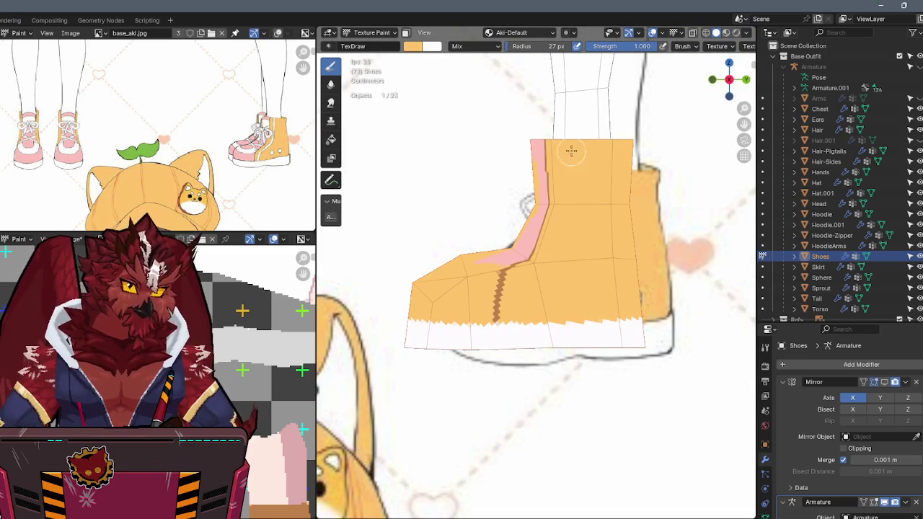
pyautogui.scroll(1, 571, 159)
pyautogui.hotkey('alt', 'z')
pyautogui.hotkey('alt', 'z')
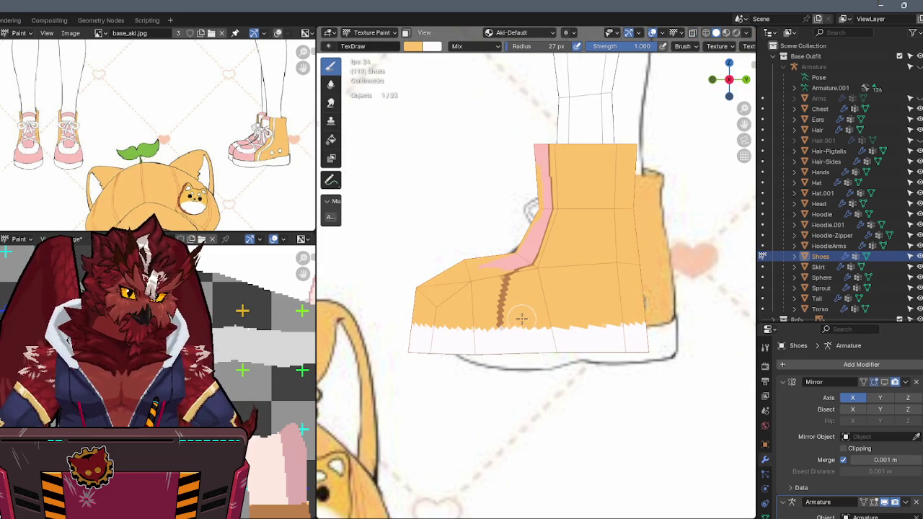
pyautogui.hotkey('alt', 'z')
pyautogui.hotkey('alt', 'z')
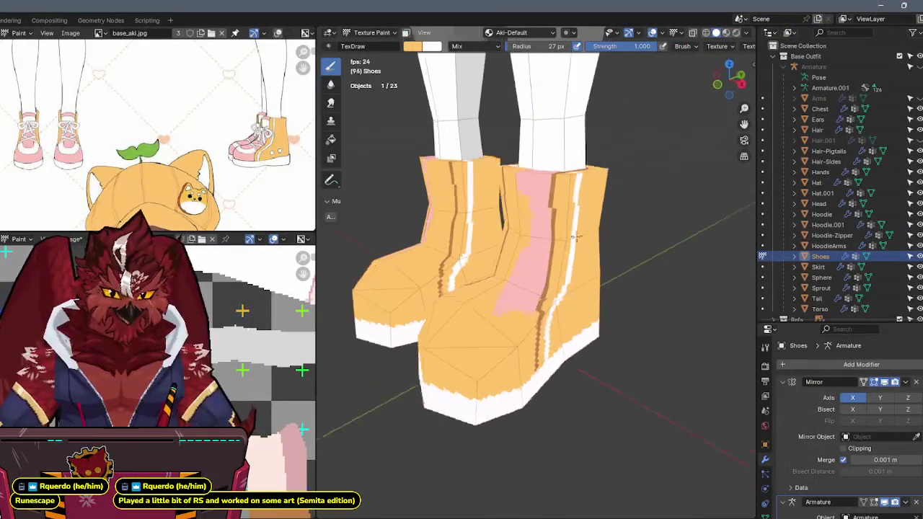
# Paint pink over the right shoe's top front, undoing the orange touch-up.
pyautogui.moveTo(616, 245)
pyautogui.mouseDown(button='middle')
pyautogui.moveTo(603, 226)
pyautogui.moveTo(540, 224)
pyautogui.moveTo(564, 229)
pyautogui.mouseUp(button='middle')
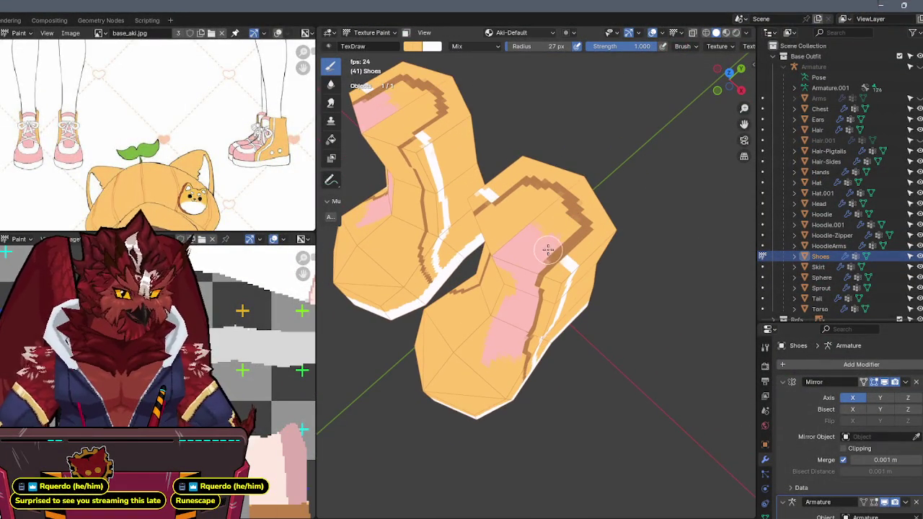
pyautogui.press('x')
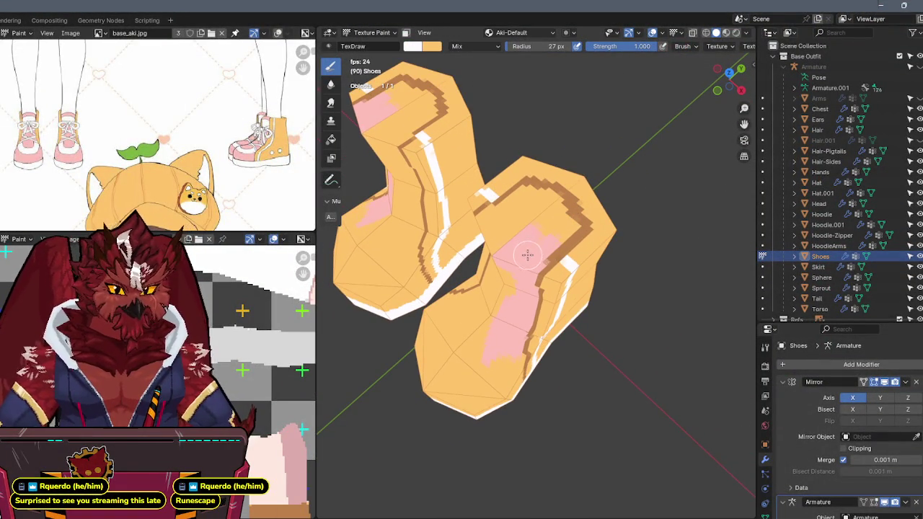
pyautogui.moveTo(550, 196); pyautogui.dragTo(507, 207, button='middle')
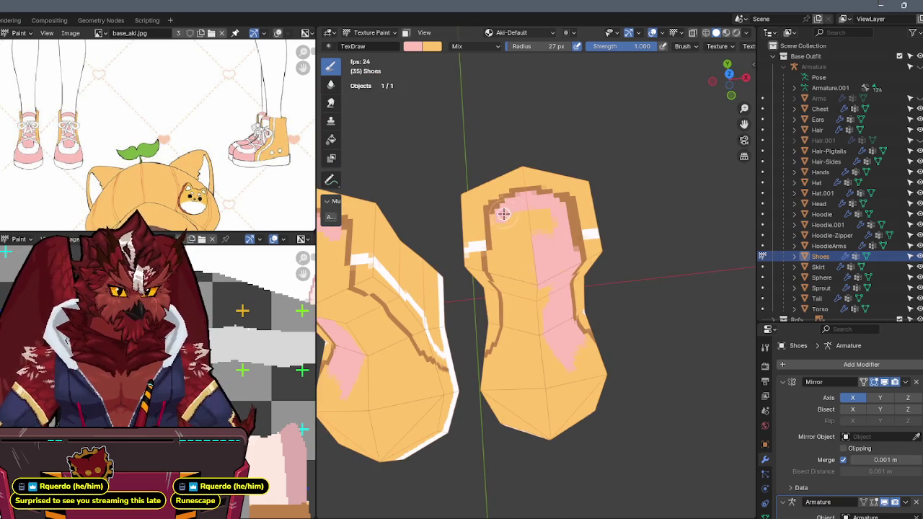
pyautogui.moveTo(496, 229)
pyautogui.mouseDown()
pyautogui.moveTo(527, 214)
pyautogui.moveTo(552, 220)
pyautogui.moveTo(535, 192)
pyautogui.moveTo(504, 204)
pyautogui.mouseUp()
pyautogui.press('s')
pyautogui.moveTo(509, 209)
pyautogui.mouseDown()
pyautogui.moveTo(490, 191)
pyautogui.moveTo(487, 220)
pyautogui.moveTo(500, 197)
pyautogui.mouseUp()
pyautogui.hotkey('ctrl', 'z')
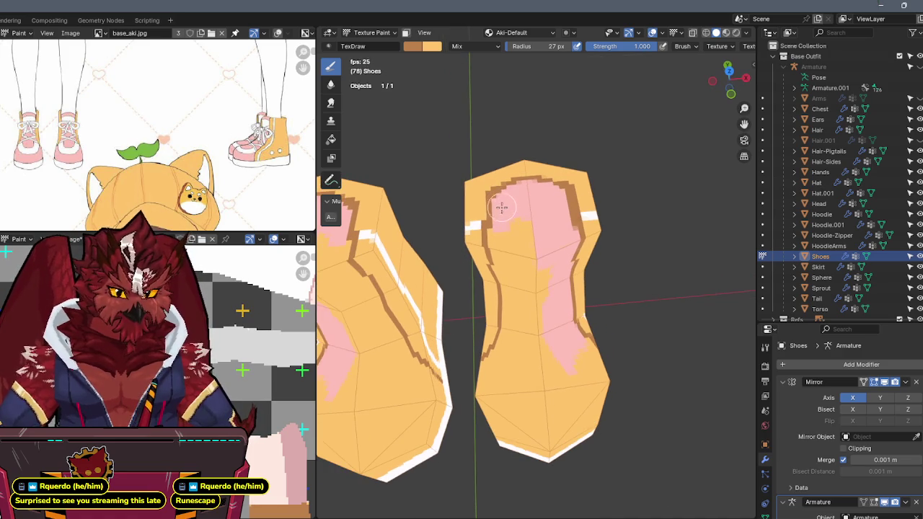
pyautogui.press('s')
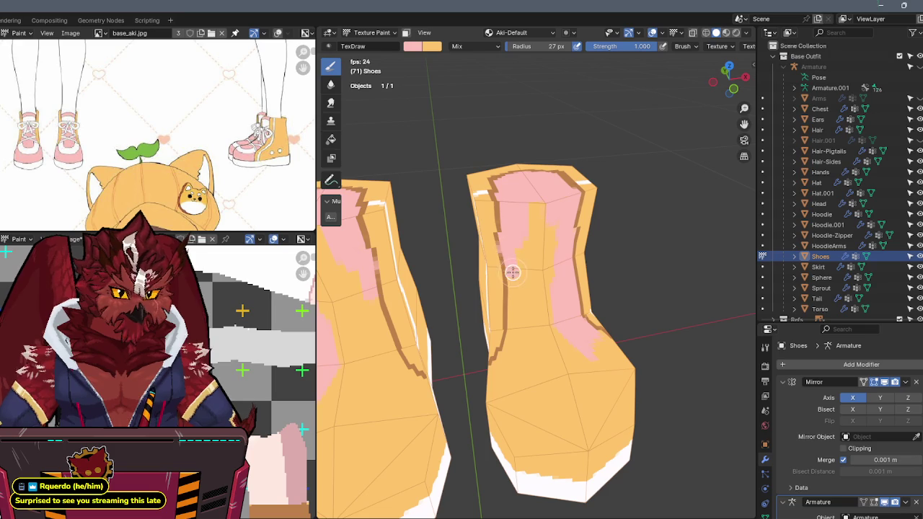
# Paint pink across the upper shoe and along its bottom edge.
pyautogui.press('x')
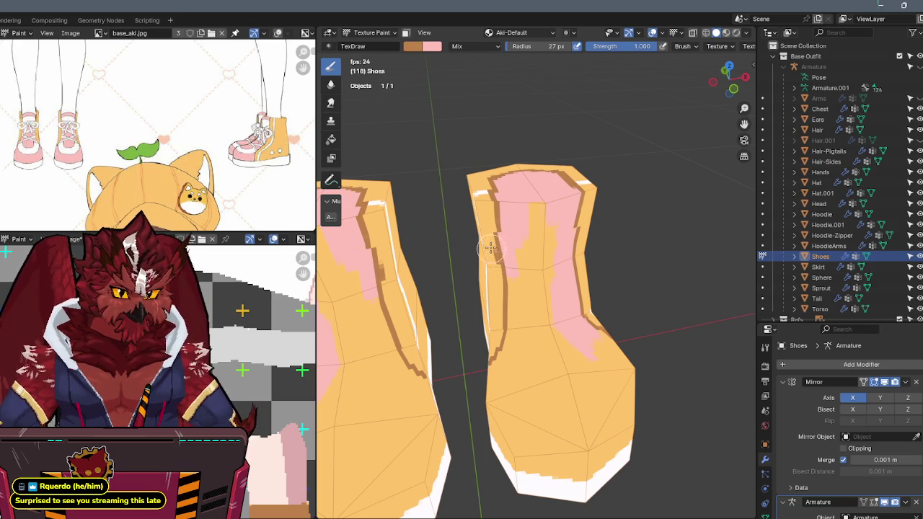
pyautogui.press('x')
pyautogui.moveTo(492, 246)
pyautogui.mouseDown()
pyautogui.moveTo(548, 206)
pyautogui.moveTo(541, 237)
pyautogui.mouseUp()
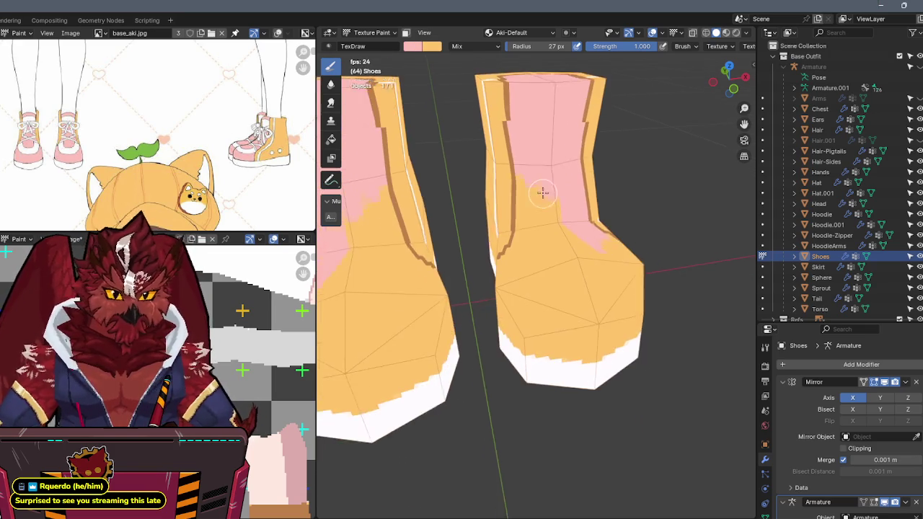
pyautogui.moveTo(542, 191); pyautogui.dragTo(598, 179, button='middle')
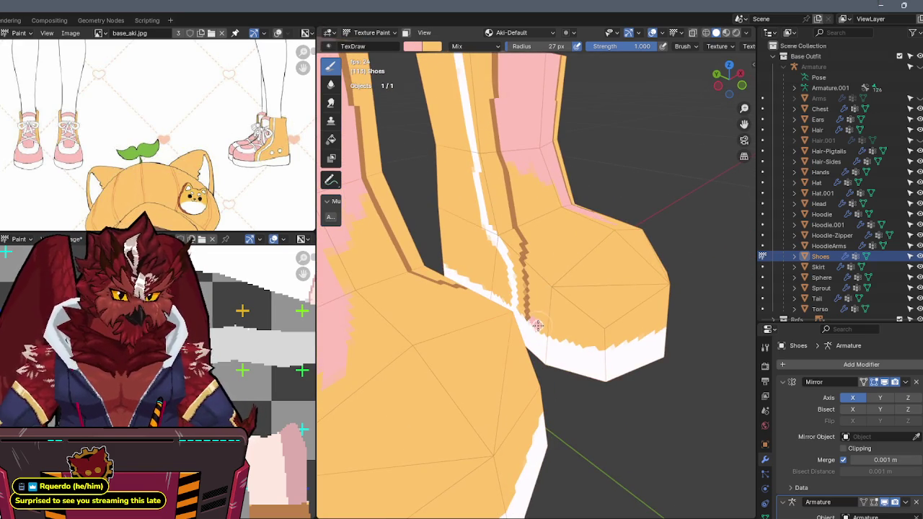
pyautogui.moveTo(548, 330); pyautogui.dragTo(609, 336)
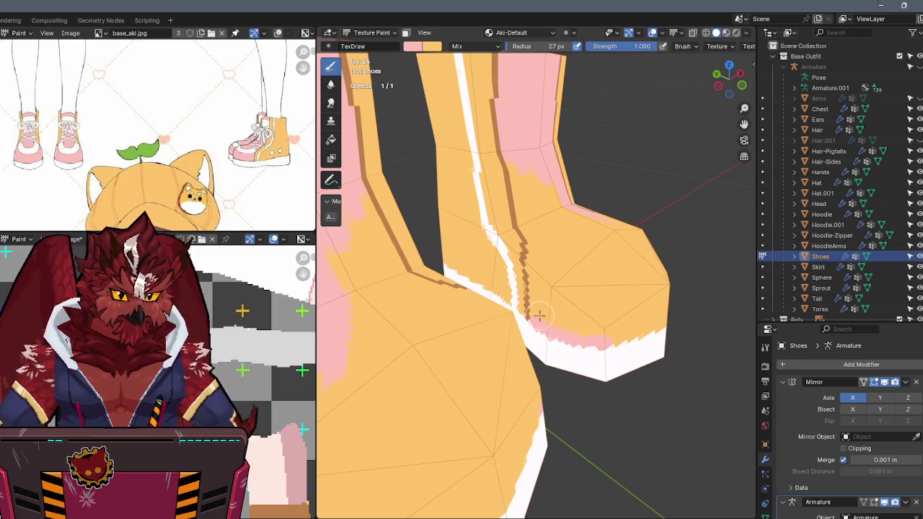
# Touch up the seam in pink and spread pink over the orange patch at the toe.
pyautogui.press('x')
pyautogui.moveTo(545, 310); pyautogui.dragTo(534, 270)
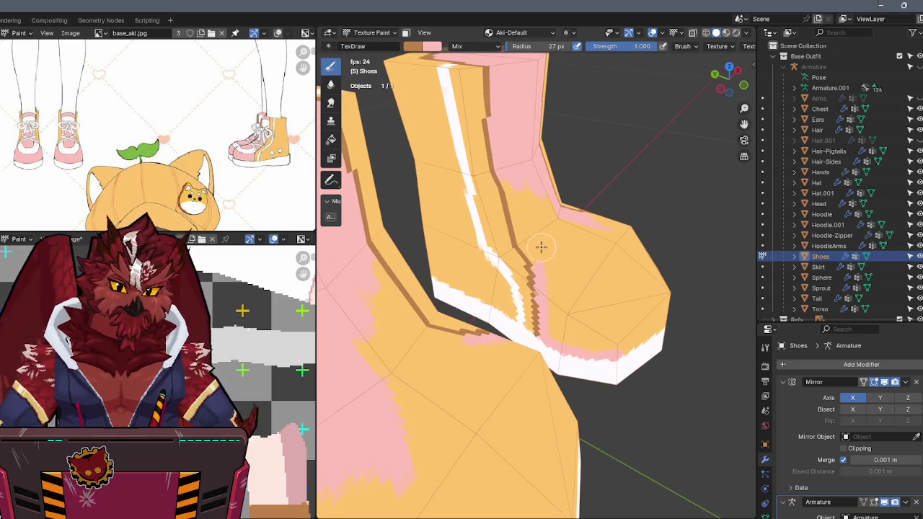
pyautogui.press('x')
pyautogui.moveTo(543, 287); pyautogui.dragTo(537, 251)
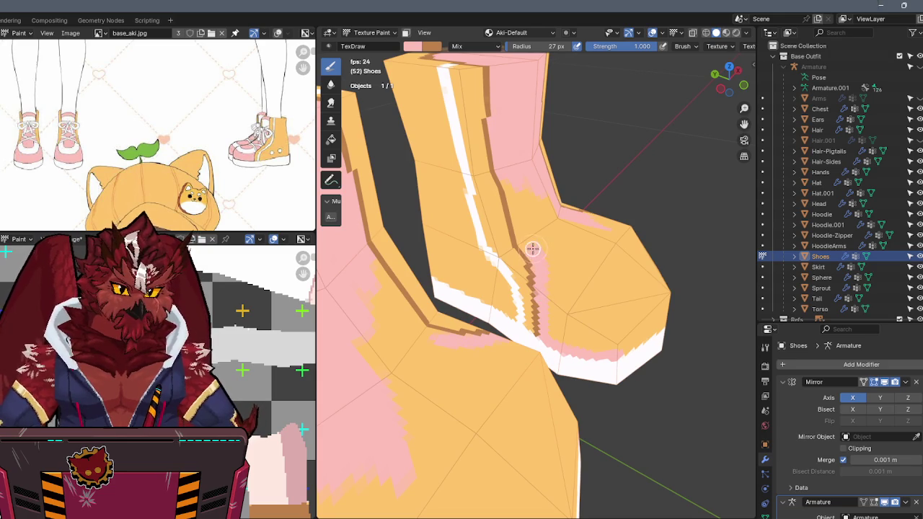
pyautogui.moveTo(508, 170)
pyautogui.mouseDown()
pyautogui.moveTo(515, 211)
pyautogui.moveTo(535, 187)
pyautogui.moveTo(577, 213)
pyautogui.mouseUp()
pyautogui.moveTo(577, 213)
pyautogui.mouseDown(button='middle')
pyautogui.moveTo(488, 183)
pyautogui.moveTo(532, 248)
pyautogui.moveTo(558, 202)
pyautogui.mouseUp(button='middle')
pyautogui.scroll(2, 510, 210)
pyautogui.press('s')
# Cover the brown stripe and most of the orange toe patch with pink, leaving a small orange area.
pyautogui.press('s')
pyautogui.moveTo(566, 206); pyautogui.dragTo(540, 239)
pyautogui.moveTo(546, 246); pyautogui.dragTo(555, 230, button='middle')
pyautogui.press('s')
pyautogui.press('s')
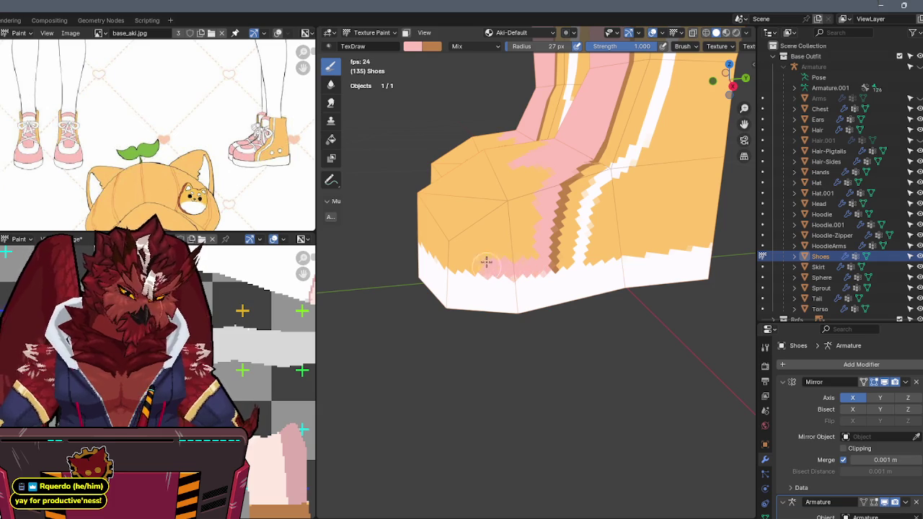
pyautogui.moveTo(486, 262); pyautogui.dragTo(541, 245, button='middle')
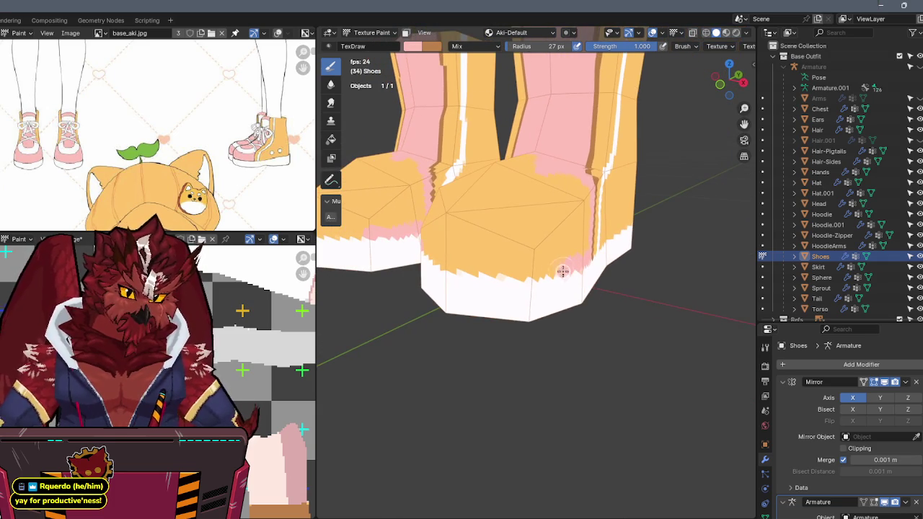
pyautogui.moveTo(462, 245); pyautogui.dragTo(524, 294, button='middle')
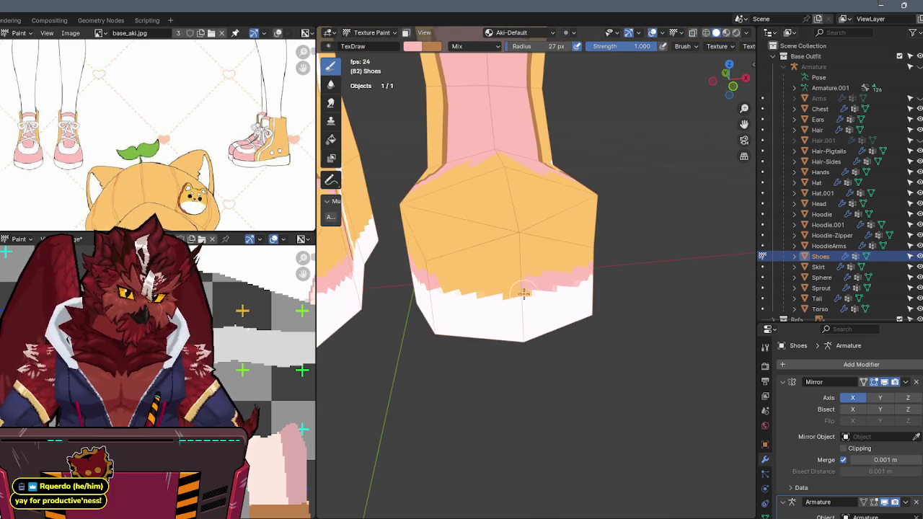
pyautogui.moveTo(435, 280); pyautogui.dragTo(510, 304, button='middle')
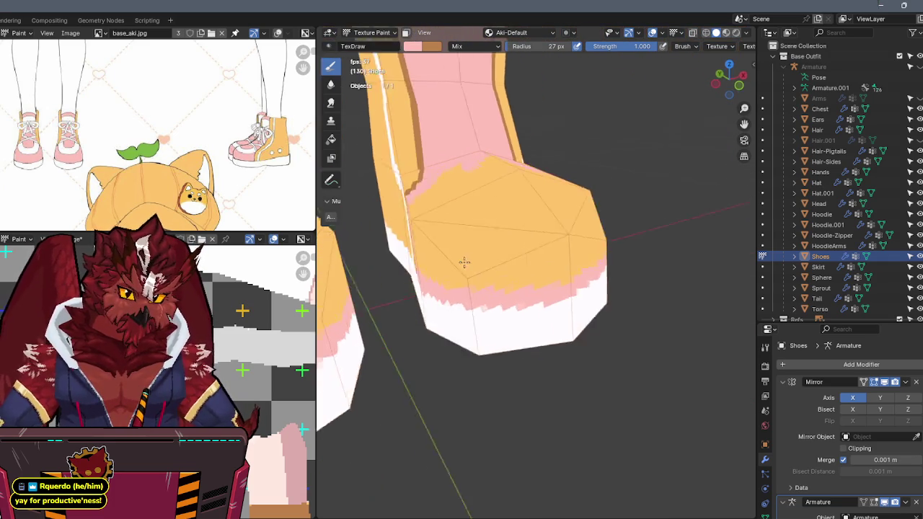
pyautogui.moveTo(451, 284)
pyautogui.mouseDown(button='middle')
pyautogui.moveTo(507, 303)
pyautogui.moveTo(500, 322)
pyautogui.mouseUp(button='middle')
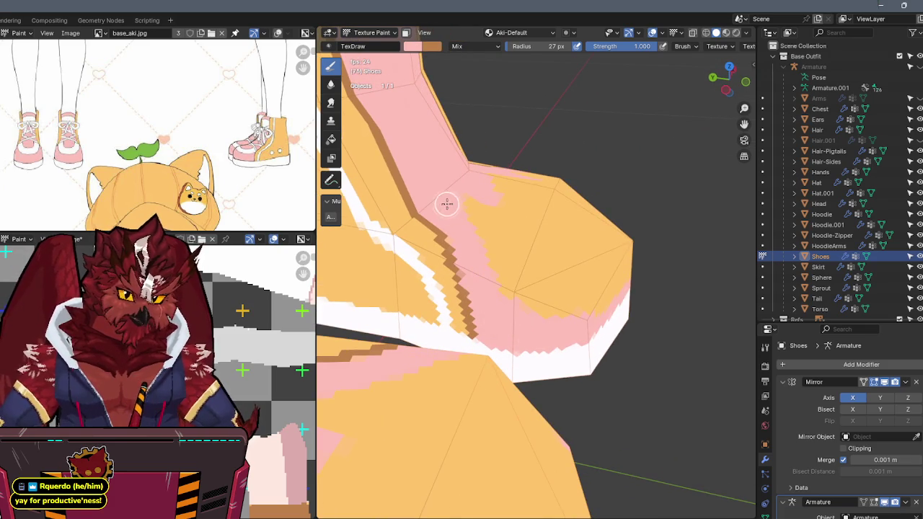
pyautogui.moveTo(515, 286)
pyautogui.mouseDown(button='middle')
pyautogui.moveTo(453, 258)
pyautogui.moveTo(486, 212)
pyautogui.moveTo(492, 185)
pyautogui.moveTo(495, 216)
pyautogui.moveTo(520, 240)
pyautogui.mouseUp(button='middle')
pyautogui.moveTo(525, 291)
pyautogui.mouseDown()
pyautogui.moveTo(499, 295)
pyautogui.moveTo(510, 274)
pyautogui.mouseUp()
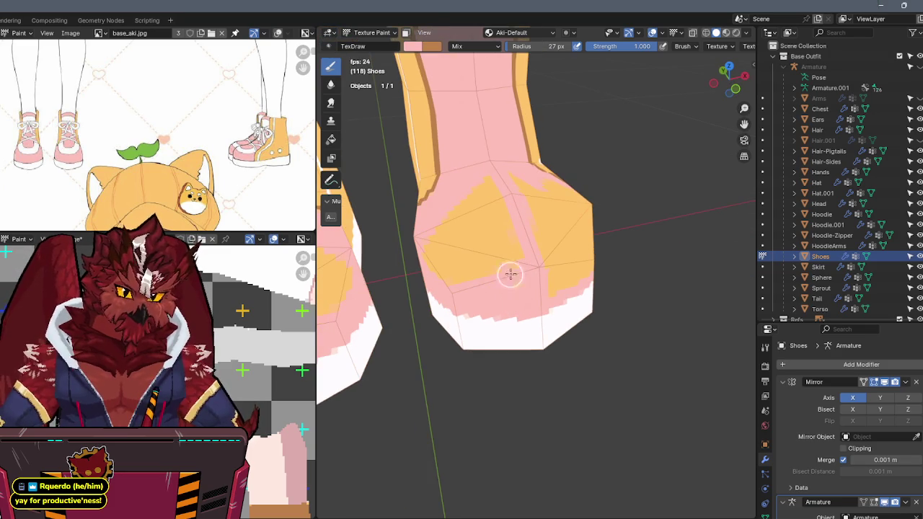
pyautogui.moveTo(490, 190)
pyautogui.mouseDown(button='middle')
pyautogui.moveTo(515, 206)
pyautogui.moveTo(501, 204)
pyautogui.mouseUp(button='middle')
pyautogui.moveTo(501, 204)
pyautogui.mouseDown()
pyautogui.moveTo(493, 204)
pyautogui.moveTo(476, 276)
pyautogui.moveTo(494, 276)
pyautogui.moveTo(503, 231)
pyautogui.moveTo(531, 253)
pyautogui.moveTo(511, 313)
pyautogui.moveTo(500, 309)
pyautogui.mouseUp()
pyautogui.moveTo(501, 310); pyautogui.dragTo(456, 230, button='middle')
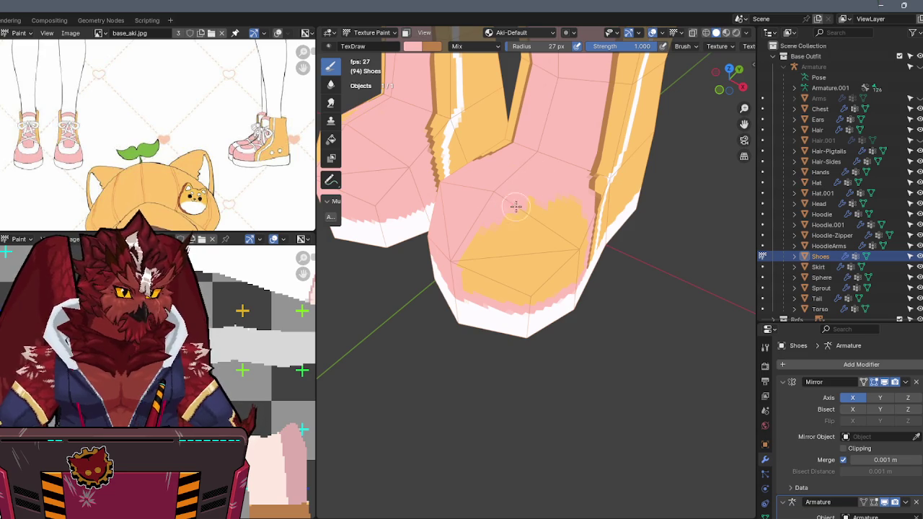
# Finish painting the toe's orange patch pink, then sample white as the brush colour.
pyautogui.moveTo(527, 220); pyautogui.dragTo(563, 278, button='middle')
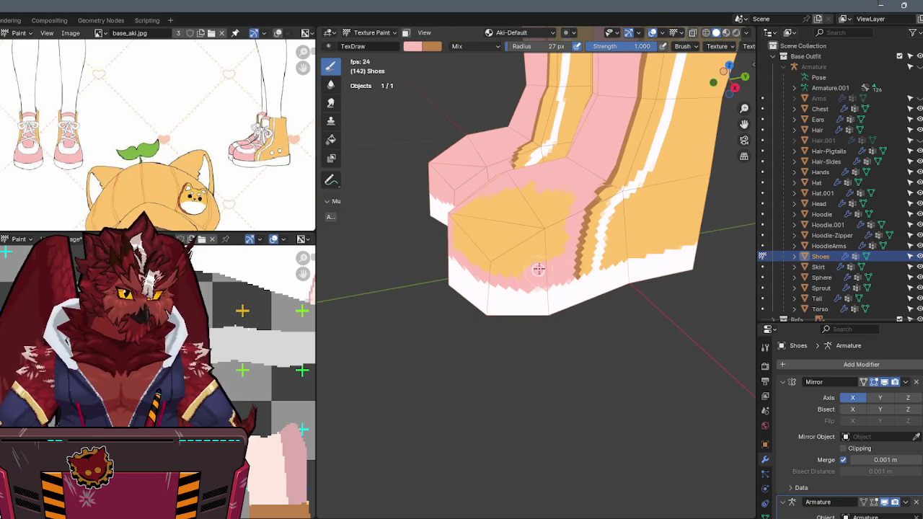
pyautogui.moveTo(514, 261)
pyautogui.mouseDown()
pyautogui.moveTo(511, 241)
pyautogui.moveTo(531, 252)
pyautogui.moveTo(574, 192)
pyautogui.moveTo(517, 254)
pyautogui.mouseUp()
pyautogui.moveTo(517, 253)
pyautogui.mouseDown(button='middle')
pyautogui.moveTo(529, 212)
pyautogui.moveTo(570, 214)
pyautogui.moveTo(560, 238)
pyautogui.mouseUp(button='middle')
pyautogui.moveTo(541, 274)
pyautogui.mouseDown()
pyautogui.moveTo(494, 293)
pyautogui.moveTo(492, 269)
pyautogui.moveTo(476, 251)
pyautogui.mouseUp()
pyautogui.moveTo(476, 252)
pyautogui.mouseDown(button='middle')
pyautogui.moveTo(532, 200)
pyautogui.moveTo(580, 188)
pyautogui.moveTo(488, 264)
pyautogui.mouseUp(button='middle')
pyautogui.press('s')
pyautogui.moveTo(535, 290)
pyautogui.mouseDown(button='middle')
pyautogui.moveTo(542, 204)
pyautogui.moveTo(554, 230)
pyautogui.moveTo(545, 202)
pyautogui.moveTo(555, 200)
pyautogui.moveTo(538, 219)
pyautogui.moveTo(550, 195)
pyautogui.moveTo(492, 146)
pyautogui.moveTo(507, 225)
pyautogui.moveTo(497, 195)
pyautogui.moveTo(521, 175)
pyautogui.moveTo(486, 173)
pyautogui.moveTo(566, 108)
pyautogui.mouseUp(button='middle')
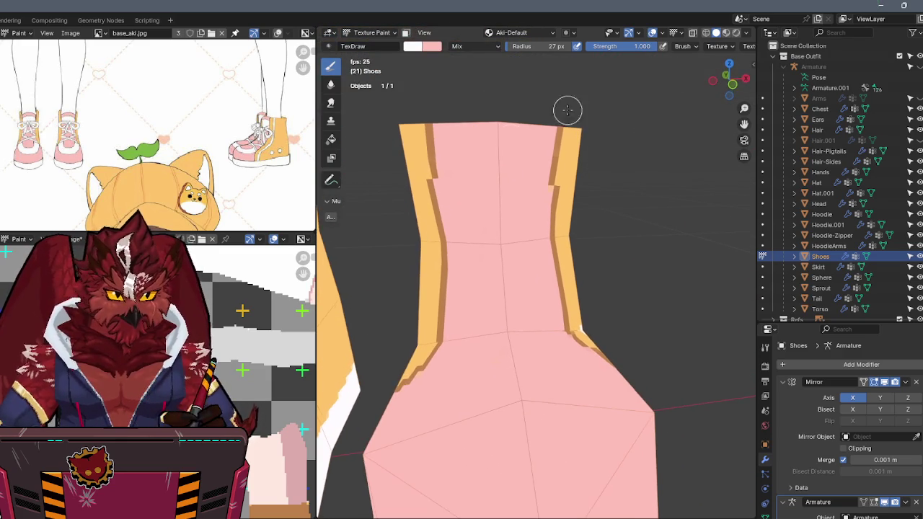
# Switch to front orthographic view, paint a first white lace stroke, and enable X-ray.
pyautogui.click(730, 78)
pyautogui.keyDown('shift'); pyautogui.moveTo(526, 171); pyautogui.dragTo(566, 181, button='middle'); pyautogui.keyUp('shift')
pyautogui.moveTo(553, 176)
pyautogui.mouseDown()
pyautogui.moveTo(514, 203)
pyautogui.moveTo(577, 213)
pyautogui.mouseUp()
pyautogui.hotkey('alt', 'z')
pyautogui.hotkey('alt', 'z')
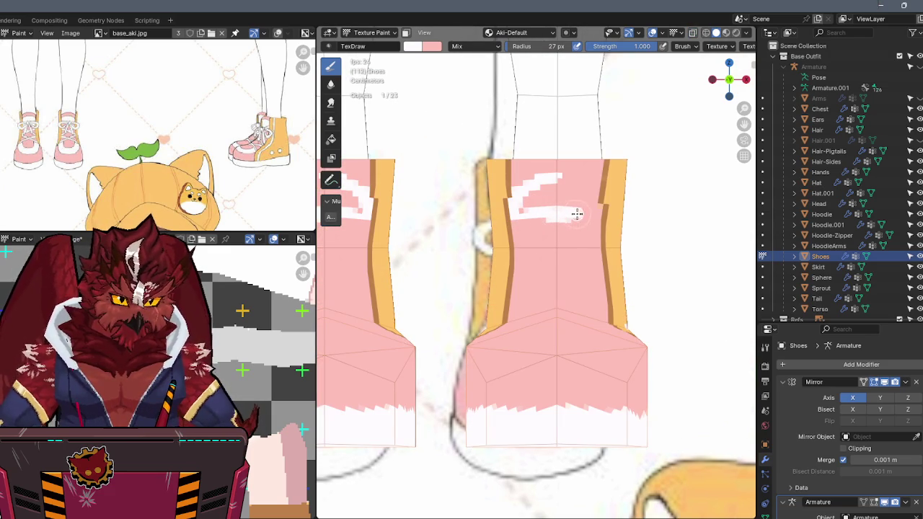
# Paint a white arch extending the lace stroke and dab small white marks on the shoe.
pyautogui.moveTo(593, 207)
pyautogui.mouseDown()
pyautogui.moveTo(587, 192)
pyautogui.moveTo(561, 181)
pyautogui.moveTo(580, 204)
pyautogui.moveTo(522, 203)
pyautogui.moveTo(550, 216)
pyautogui.mouseUp()
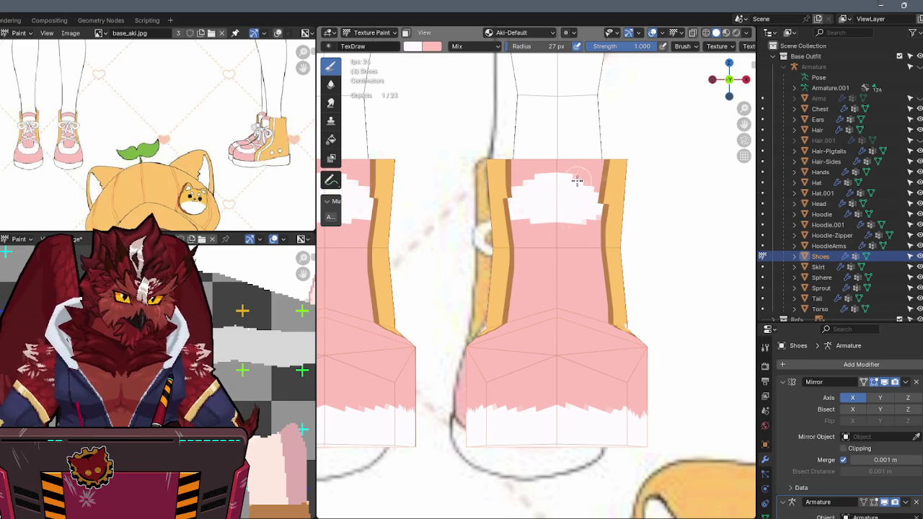
pyautogui.moveTo(584, 179)
pyautogui.mouseDown(button='middle')
pyautogui.moveTo(548, 206)
pyautogui.moveTo(567, 243)
pyautogui.moveTo(556, 303)
pyautogui.moveTo(544, 232)
pyautogui.moveTo(597, 223)
pyautogui.moveTo(547, 249)
pyautogui.mouseUp(button='middle')
pyautogui.scroll(3, 567, 245)
pyautogui.moveTo(535, 259); pyautogui.dragTo(604, 304)
# Paint white strokes down the shoe's inner edge and near its right edge.
pyautogui.moveTo(604, 304); pyautogui.dragTo(557, 304, button='middle')
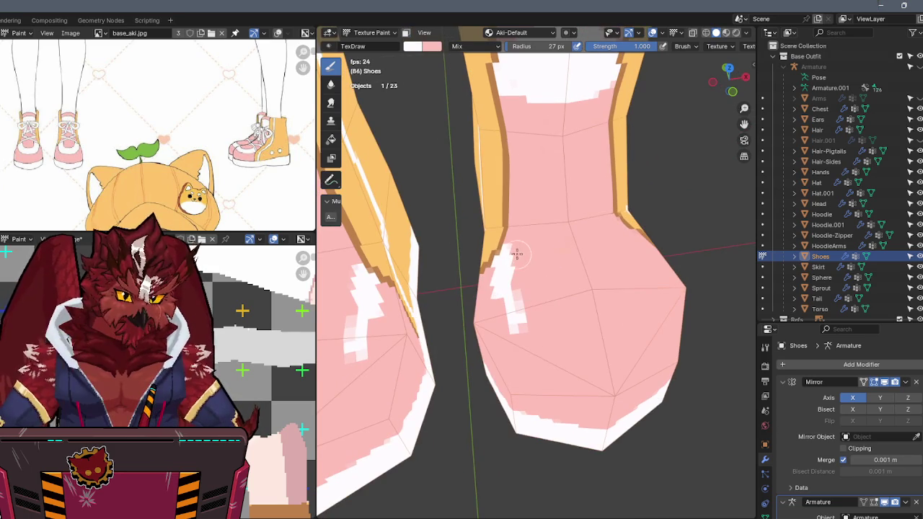
pyautogui.moveTo(509, 248)
pyautogui.mouseDown()
pyautogui.moveTo(515, 305)
pyautogui.moveTo(541, 329)
pyautogui.mouseUp()
pyautogui.moveTo(541, 330)
pyautogui.mouseDown(button='middle')
pyautogui.moveTo(530, 330)
pyautogui.moveTo(580, 295)
pyautogui.mouseUp(button='middle')
pyautogui.moveTo(580, 296)
pyautogui.mouseDown()
pyautogui.moveTo(610, 257)
pyautogui.moveTo(599, 260)
pyautogui.mouseUp()
# Paint white strokes down the shoe's right side and front.
pyautogui.press('x')
pyautogui.moveTo(599, 243); pyautogui.dragTo(604, 229, button='middle')
pyautogui.press('x')
pyautogui.moveTo(606, 231); pyautogui.dragTo(560, 314)
pyautogui.moveTo(481, 229); pyautogui.dragTo(499, 226, button='middle')
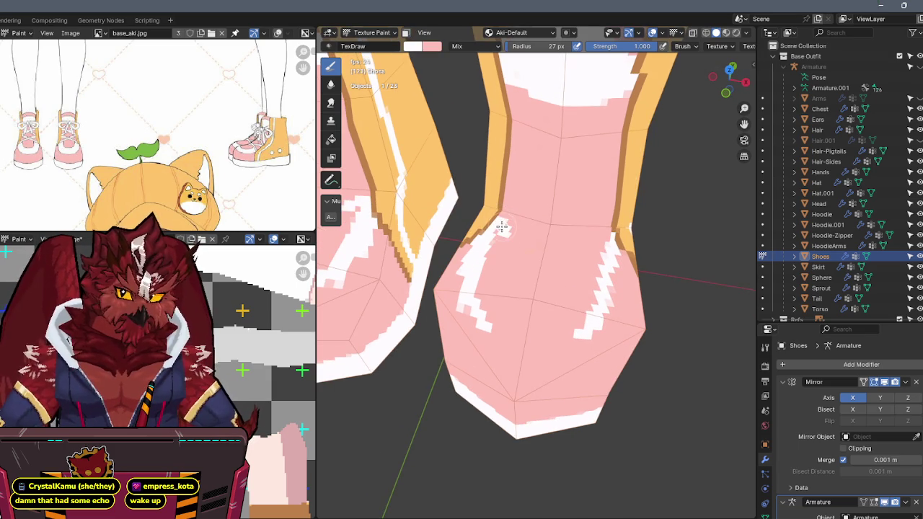
pyautogui.moveTo(502, 231)
pyautogui.mouseDown()
pyautogui.moveTo(491, 294)
pyautogui.moveTo(527, 313)
pyautogui.moveTo(587, 295)
pyautogui.moveTo(607, 246)
pyautogui.moveTo(579, 305)
pyautogui.moveTo(519, 301)
pyautogui.mouseUp()
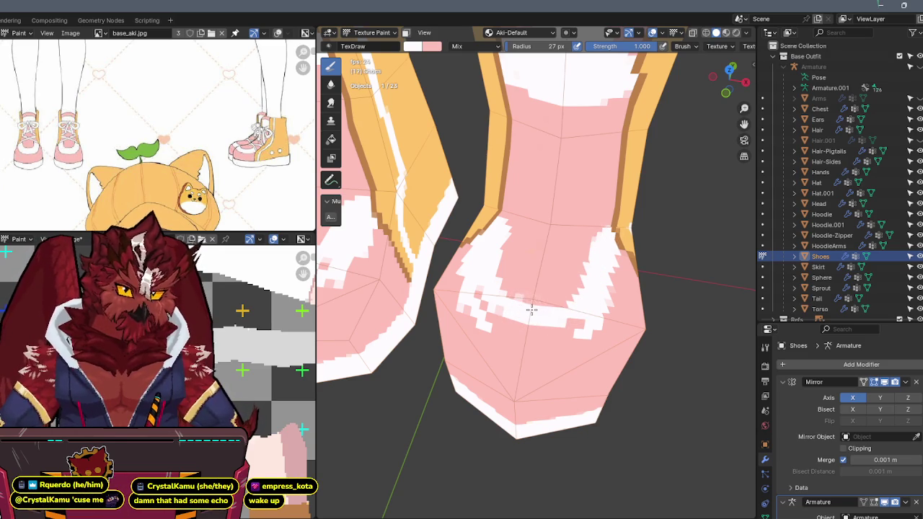
# Paint and extend a white band across the front of the shoe.
pyautogui.moveTo(538, 272); pyautogui.dragTo(517, 272, button='middle')
pyautogui.moveTo(518, 272)
pyautogui.mouseDown()
pyautogui.moveTo(548, 292)
pyautogui.moveTo(569, 288)
pyautogui.mouseUp()
pyautogui.moveTo(569, 289); pyautogui.dragTo(541, 284, button='middle')
pyautogui.moveTo(512, 309); pyautogui.dragTo(540, 312)
pyautogui.moveTo(584, 301)
pyautogui.mouseDown(button='middle')
pyautogui.moveTo(573, 298)
pyautogui.moveTo(598, 268)
pyautogui.mouseUp(button='middle')
pyautogui.moveTo(571, 314)
pyautogui.mouseDown()
pyautogui.moveTo(543, 330)
pyautogui.moveTo(461, 312)
pyautogui.moveTo(496, 336)
pyautogui.mouseUp()
# With white active, paint a stroke across the shoe top and undo it.
pyautogui.moveTo(478, 322)
pyautogui.mouseDown(button='middle')
pyautogui.moveTo(542, 317)
pyautogui.moveTo(530, 328)
pyautogui.moveTo(510, 285)
pyautogui.mouseUp(button='middle')
pyautogui.press('x')
pyautogui.press('x')
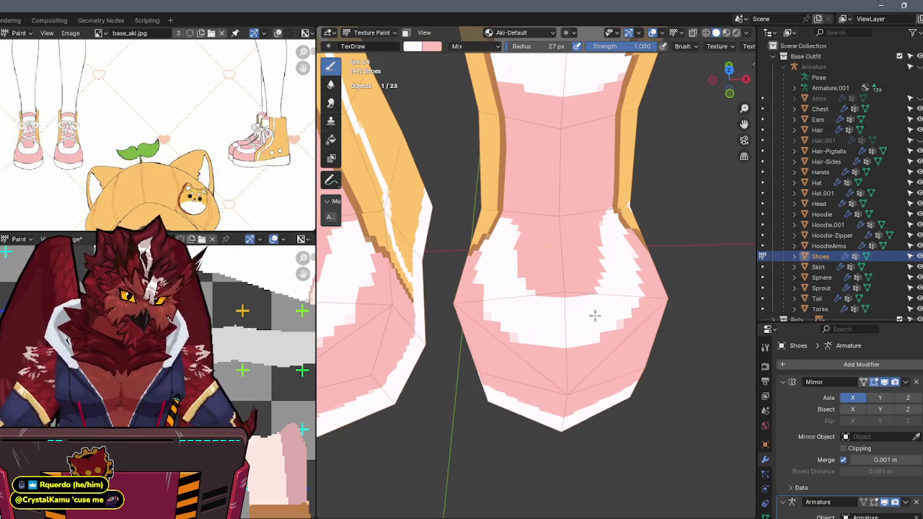
pyautogui.moveTo(585, 305); pyautogui.dragTo(599, 295, button='middle')
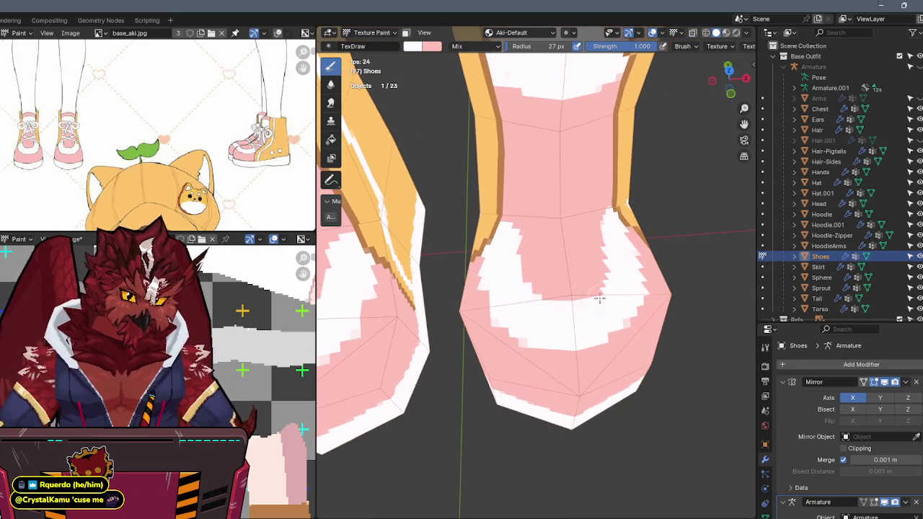
pyautogui.press('x')
pyautogui.moveTo(522, 339)
pyautogui.mouseDown(button='middle')
pyautogui.moveTo(587, 334)
pyautogui.moveTo(576, 341)
pyautogui.moveTo(540, 227)
pyautogui.moveTo(521, 215)
pyautogui.moveTo(537, 191)
pyautogui.moveTo(527, 194)
pyautogui.mouseUp(button='middle')
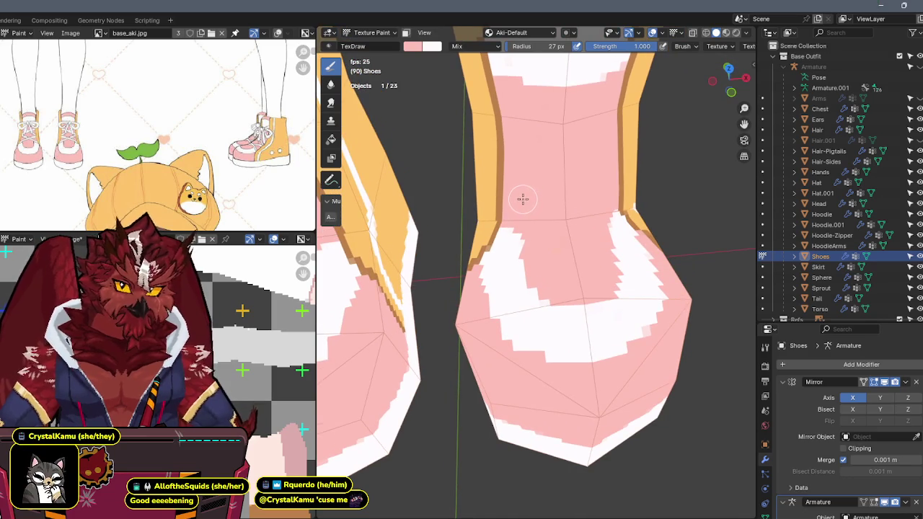
pyautogui.moveTo(515, 209)
pyautogui.mouseDown(button='middle')
pyautogui.moveTo(508, 222)
pyautogui.moveTo(534, 214)
pyautogui.moveTo(500, 243)
pyautogui.mouseUp(button='middle')
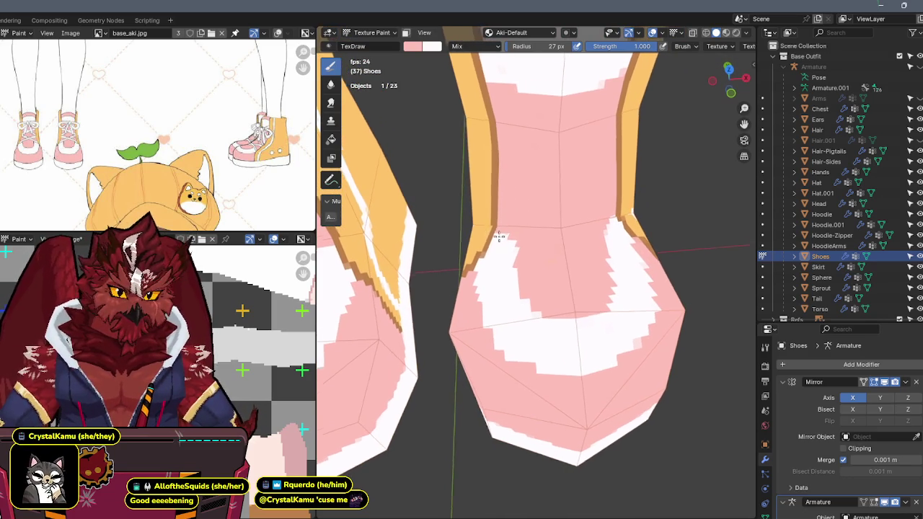
pyautogui.press('x')
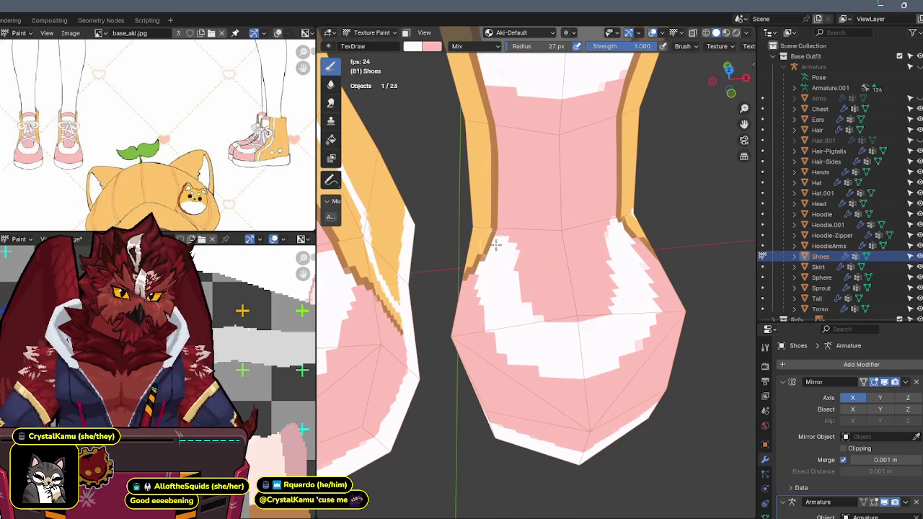
pyautogui.moveTo(496, 242); pyautogui.dragTo(602, 208)
pyautogui.moveTo(603, 206); pyautogui.dragTo(581, 192, button='middle')
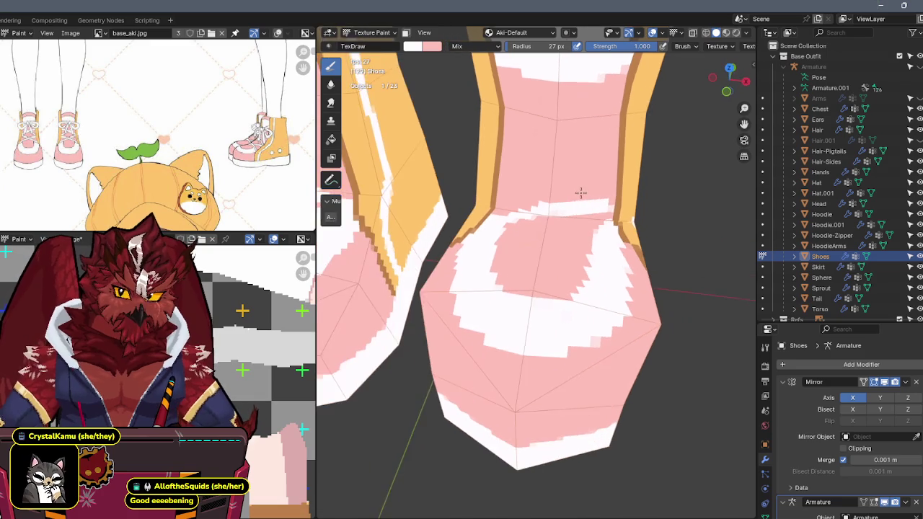
pyautogui.hotkey('ctrl', 'z')
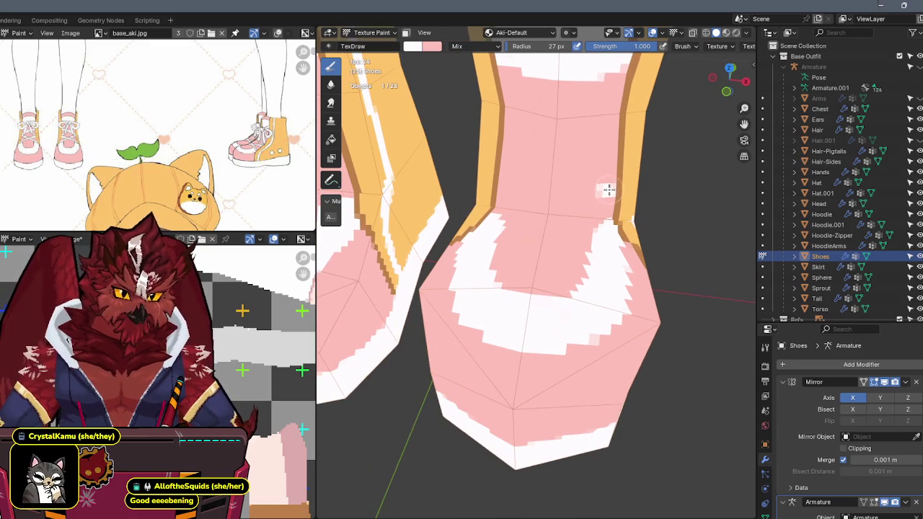
# Paint crisscross white lace strokes across the upper shoe, including a diagonal one.
pyautogui.moveTo(599, 190); pyautogui.dragTo(501, 216)
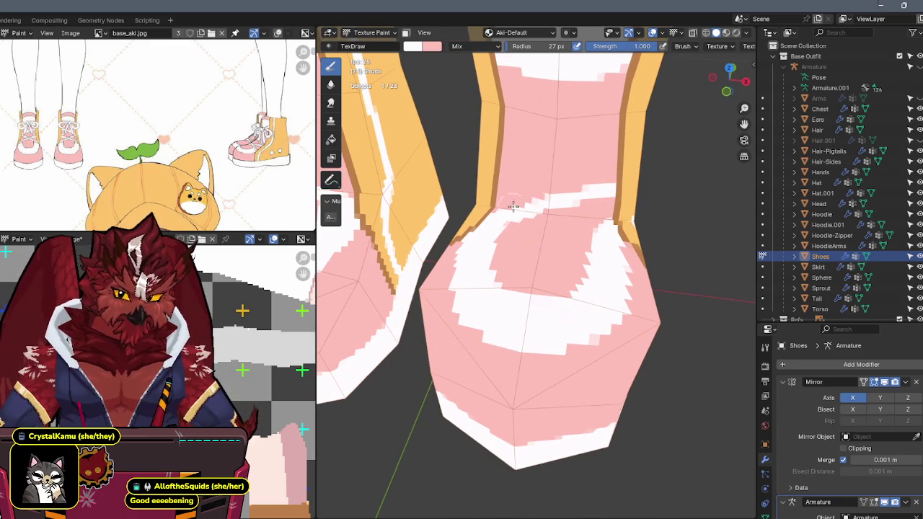
pyautogui.moveTo(586, 223)
pyautogui.mouseDown(button='middle')
pyautogui.moveTo(596, 217)
pyautogui.moveTo(606, 228)
pyautogui.mouseUp(button='middle')
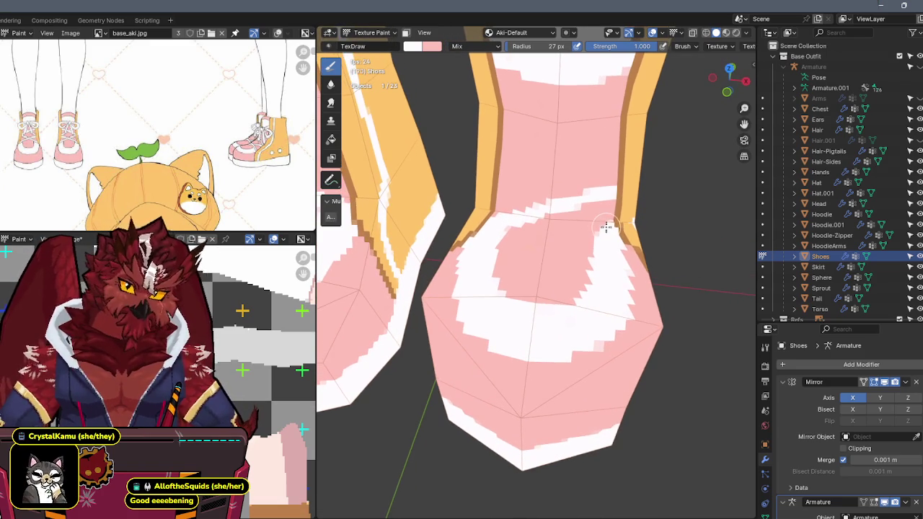
pyautogui.moveTo(556, 154); pyautogui.dragTo(552, 155, button='middle')
pyautogui.moveTo(501, 177); pyautogui.dragTo(577, 209)
pyautogui.moveTo(601, 207); pyautogui.dragTo(550, 186, button='middle')
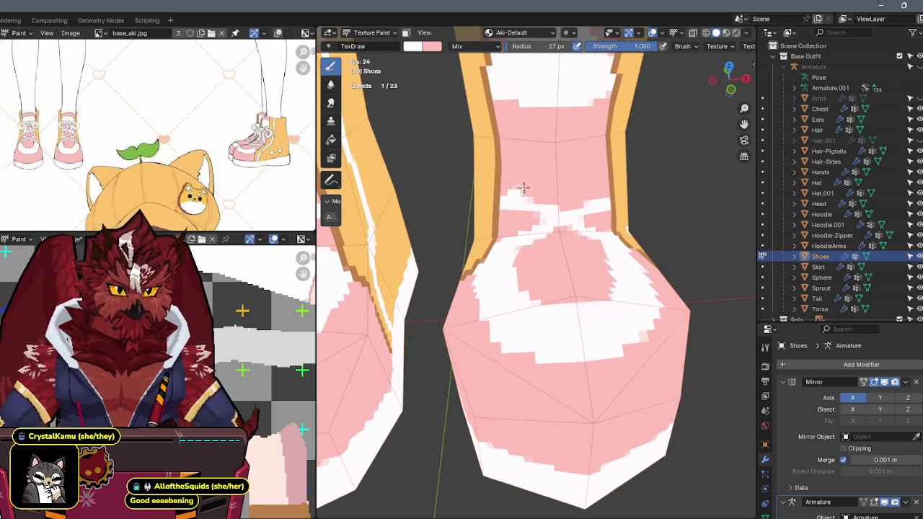
pyautogui.moveTo(524, 188); pyautogui.dragTo(584, 155)
pyautogui.moveTo(596, 152)
pyautogui.mouseDown(button='middle')
pyautogui.moveTo(584, 201)
pyautogui.moveTo(588, 185)
pyautogui.mouseUp(button='middle')
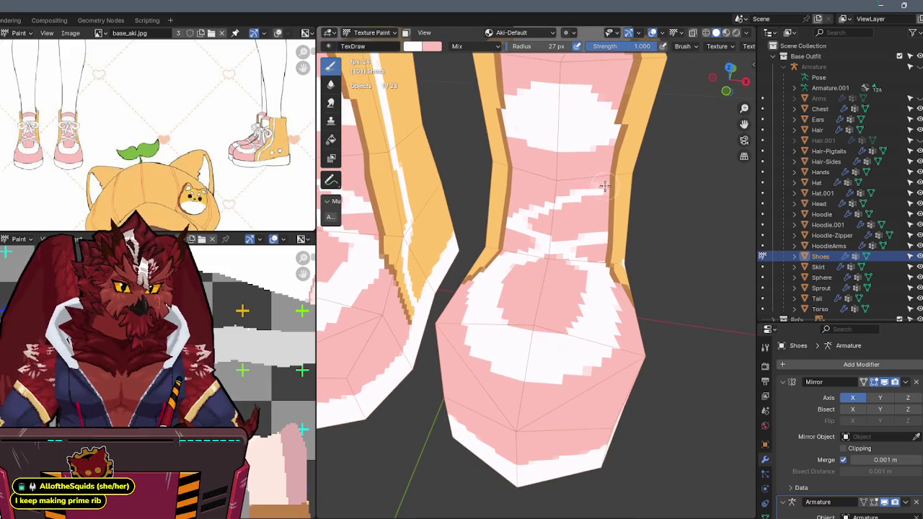
# Paint another white lace stroke up across the shoe, keeping white as the main colour.
pyautogui.moveTo(603, 221); pyautogui.dragTo(603, 231, button='middle')
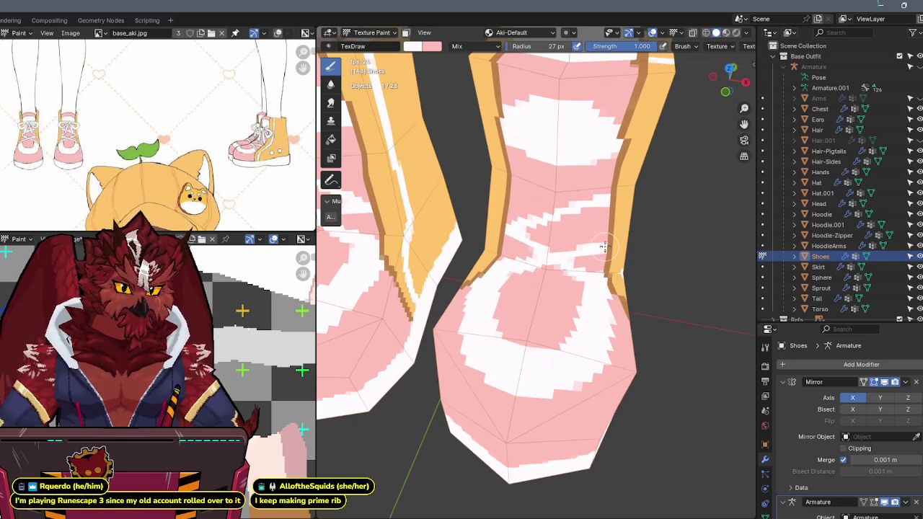
pyautogui.moveTo(586, 230); pyautogui.dragTo(525, 196)
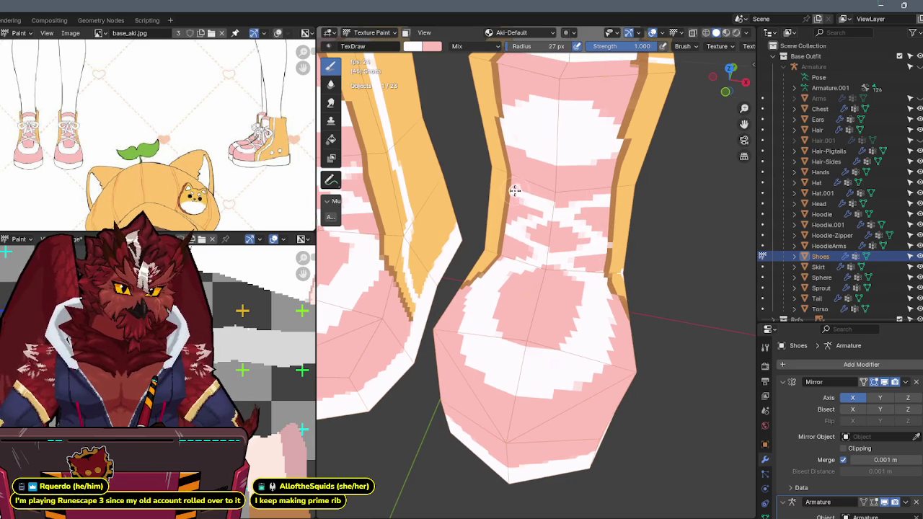
pyautogui.moveTo(529, 188)
pyautogui.mouseDown(button='middle')
pyautogui.moveTo(513, 183)
pyautogui.moveTo(529, 173)
pyautogui.mouseUp(button='middle')
pyautogui.press('x')
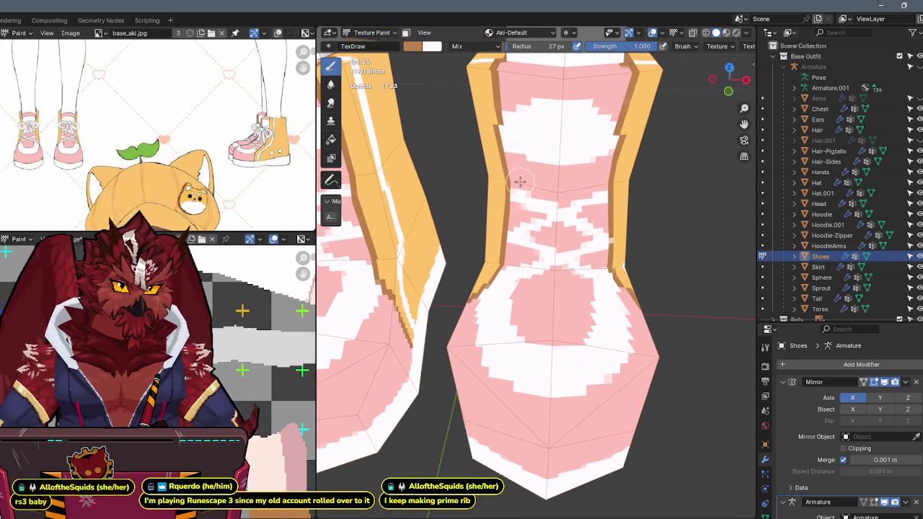
pyautogui.press('x')
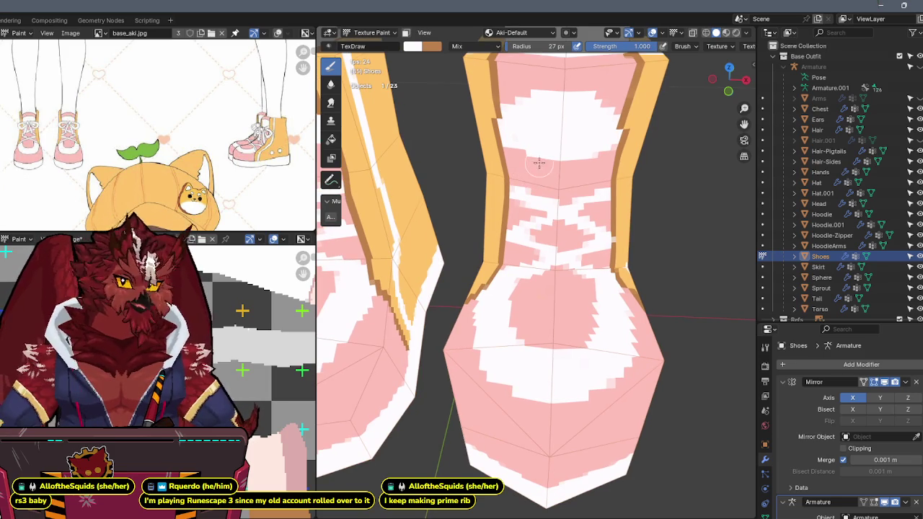
pyautogui.moveTo(555, 161)
pyautogui.mouseDown(button='middle')
pyautogui.moveTo(562, 137)
pyautogui.moveTo(571, 160)
pyautogui.mouseUp(button='middle')
# In flat front view with X-ray over the reference, paint white lace strokes on the shoe front.
pyautogui.click(713, 98)
pyautogui.hotkey('alt', 'z')
pyautogui.hotkey('alt', 'z')
pyautogui.hotkey('alt', 'z')
pyautogui.hotkey('alt', 'z')
pyautogui.hotkey('alt', 'z')
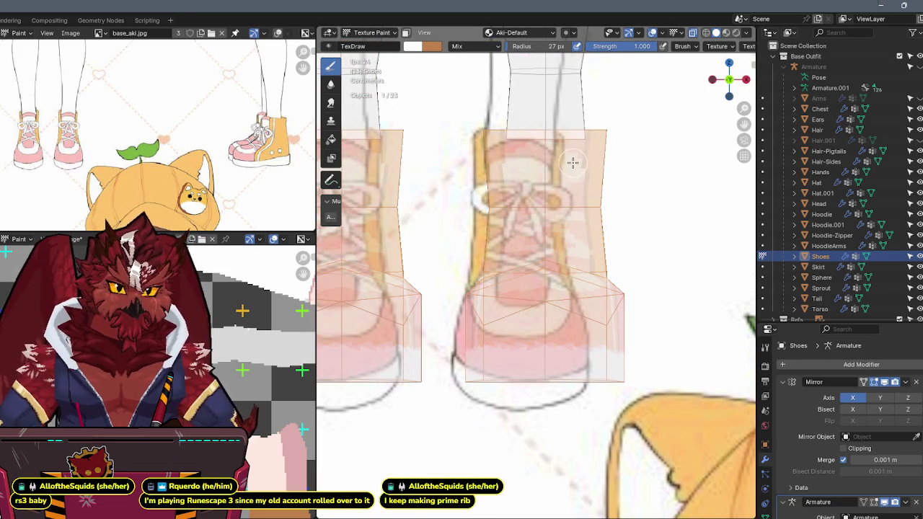
pyautogui.hotkey('alt', 'z')
pyautogui.moveTo(509, 210); pyautogui.dragTo(558, 191)
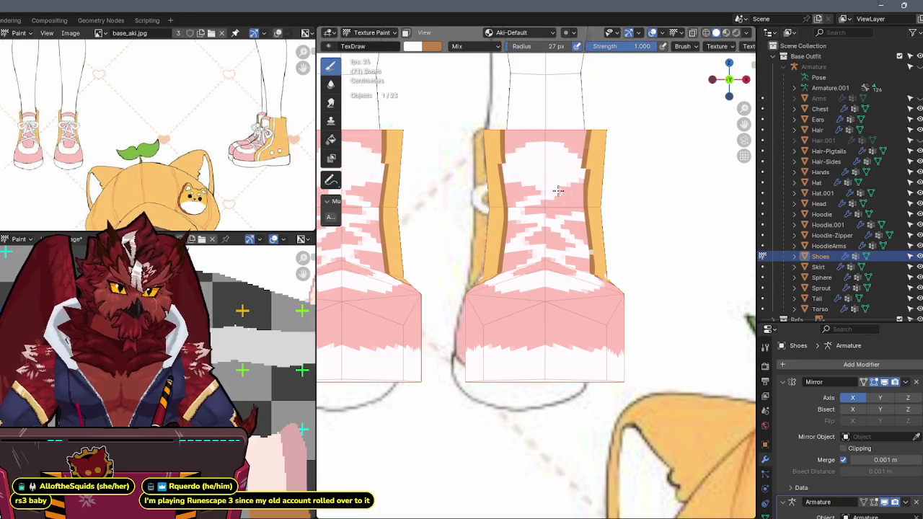
# Sample the orange-tan shoe colour with S and zoom in on one shoe's side.
pyautogui.moveTo(584, 202); pyautogui.dragTo(582, 228, button='middle')
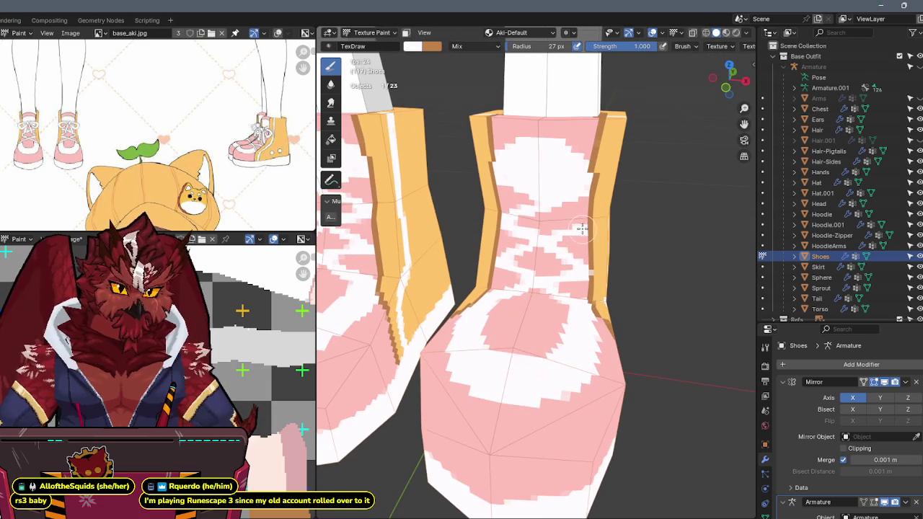
pyautogui.moveTo(504, 181); pyautogui.dragTo(553, 136, button='middle')
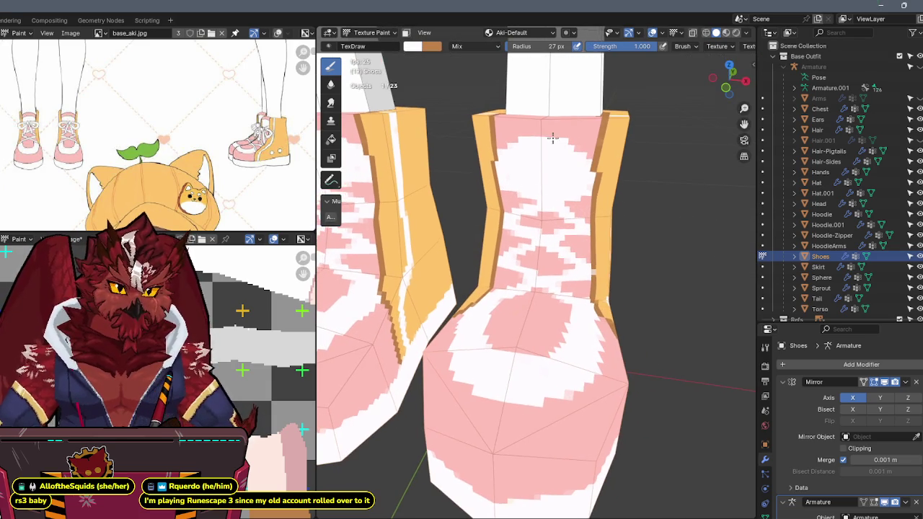
pyautogui.press('x')
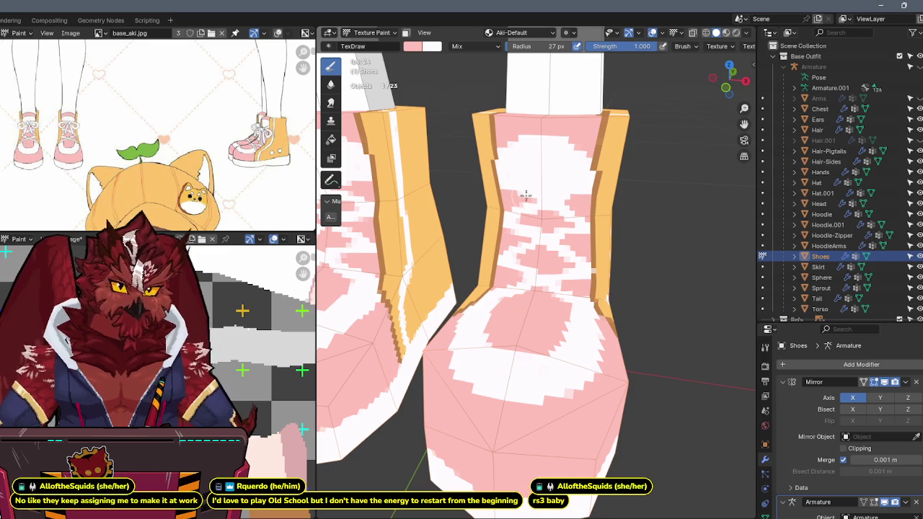
pyautogui.moveTo(541, 199)
pyautogui.mouseDown(button='middle')
pyautogui.moveTo(536, 165)
pyautogui.moveTo(529, 181)
pyautogui.moveTo(541, 209)
pyautogui.moveTo(554, 214)
pyautogui.mouseUp(button='middle')
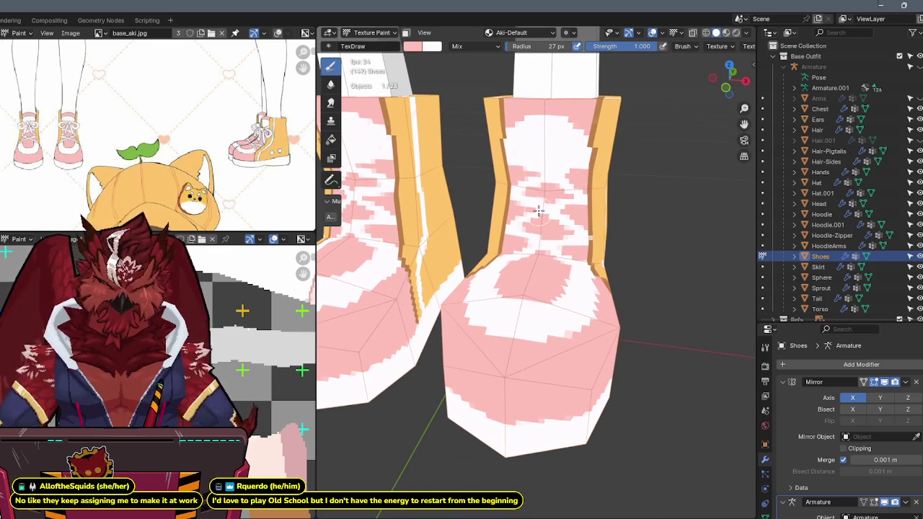
pyautogui.moveTo(537, 209)
pyautogui.mouseDown(button='middle')
pyautogui.moveTo(520, 245)
pyautogui.moveTo(503, 238)
pyautogui.moveTo(558, 229)
pyautogui.moveTo(546, 207)
pyautogui.moveTo(568, 220)
pyautogui.moveTo(613, 208)
pyautogui.moveTo(585, 212)
pyautogui.mouseUp(button='middle')
pyautogui.press('s')
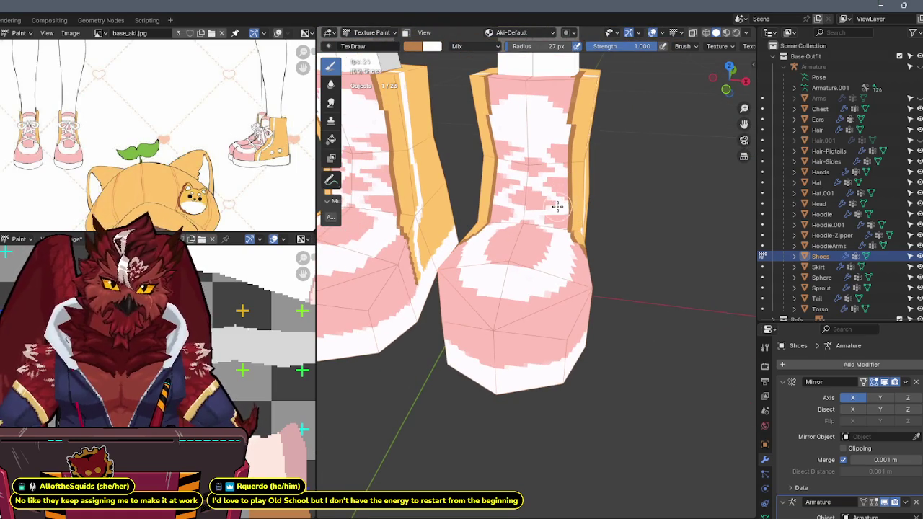
pyautogui.moveTo(575, 229)
pyautogui.mouseDown(button='middle')
pyautogui.moveTo(478, 173)
pyautogui.moveTo(506, 179)
pyautogui.mouseUp(button='middle')
pyautogui.scroll(3, 527, 200)
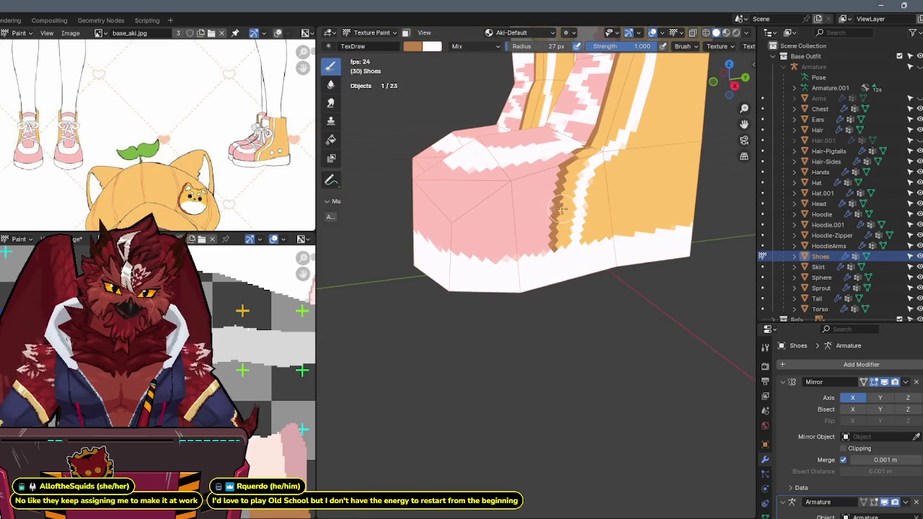
# Sample the pink toe colour, darken it, and paint a dark pink zigzag above the sole.
pyautogui.press('s')
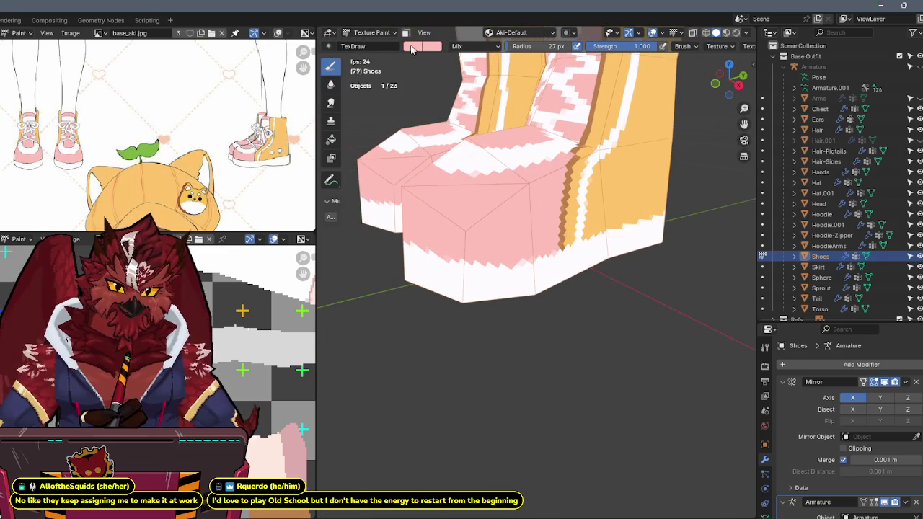
pyautogui.click(412, 48)
pyautogui.keyDown('ctrl'); pyautogui.scroll(-2, 496, 103); pyautogui.keyUp('ctrl')
pyautogui.keyDown('ctrl'); pyautogui.scroll(-1, 495, 103); pyautogui.keyUp('ctrl')
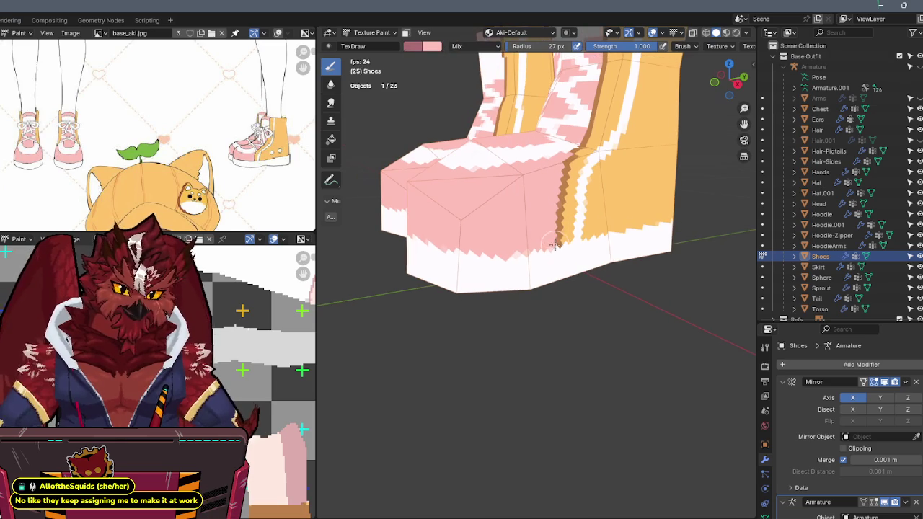
pyautogui.moveTo(552, 245); pyautogui.dragTo(512, 250)
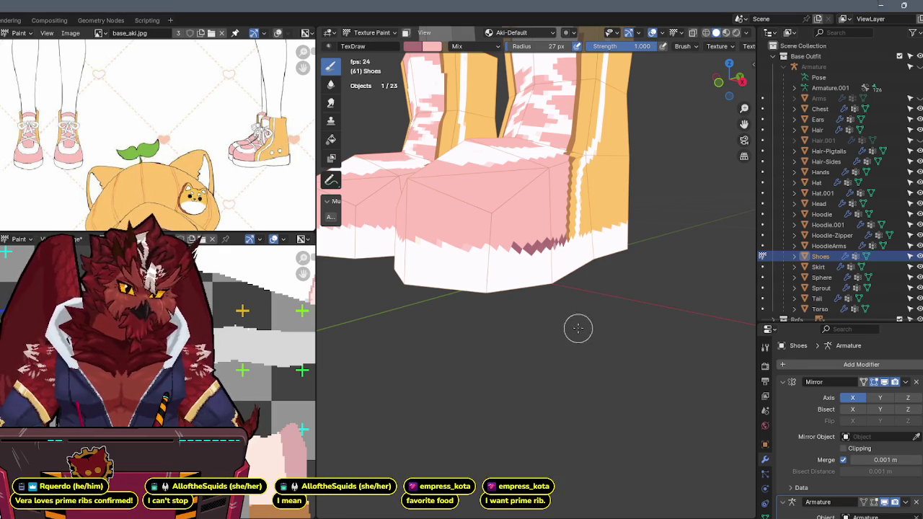
# Extend the dark trim along the sole edge up to the orange section, then sample an orange-brown shade.
pyautogui.moveTo(556, 290)
pyautogui.mouseDown(button='middle')
pyautogui.moveTo(586, 209)
pyautogui.moveTo(590, 219)
pyautogui.mouseUp(button='middle')
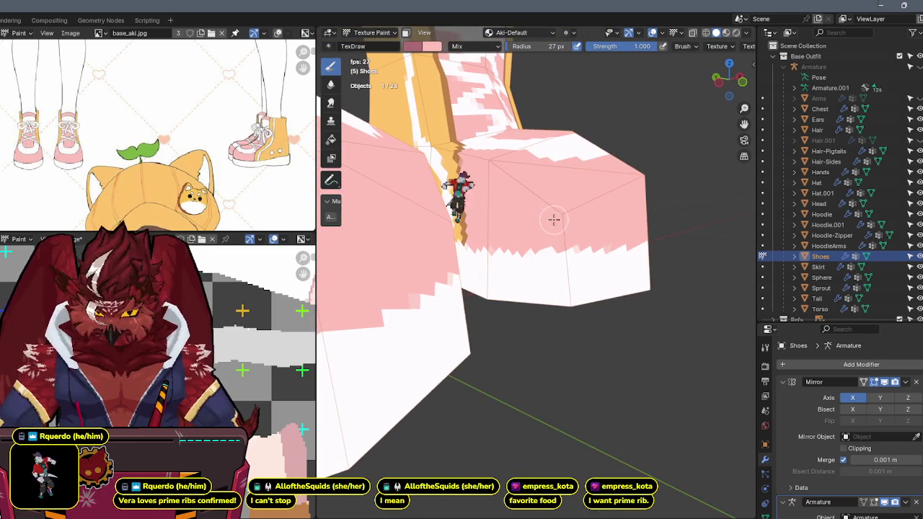
pyautogui.moveTo(464, 254)
pyautogui.mouseDown()
pyautogui.moveTo(515, 268)
pyautogui.moveTo(578, 268)
pyautogui.mouseUp()
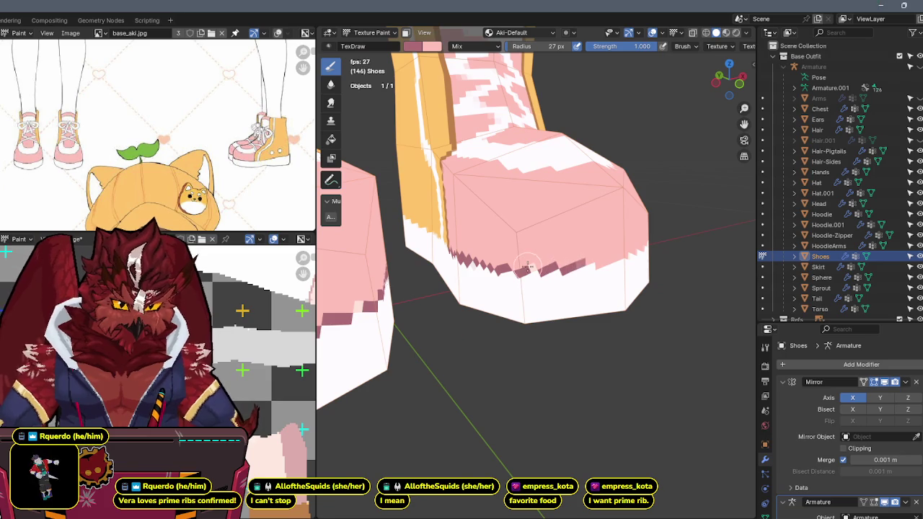
pyautogui.moveTo(526, 267)
pyautogui.mouseDown()
pyautogui.moveTo(557, 268)
pyautogui.moveTo(499, 263)
pyautogui.moveTo(528, 259)
pyautogui.mouseUp()
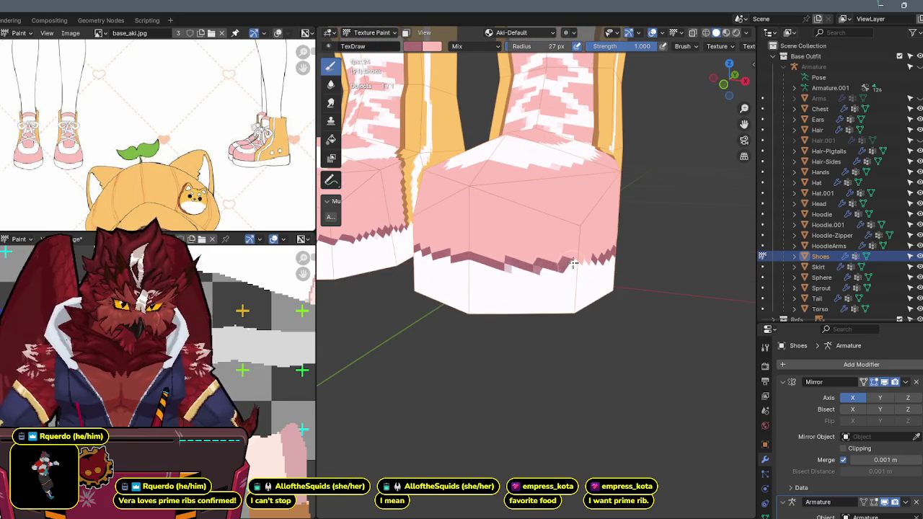
pyautogui.moveTo(515, 241)
pyautogui.mouseDown()
pyautogui.moveTo(540, 206)
pyautogui.moveTo(517, 207)
pyautogui.mouseUp()
pyautogui.press('s')
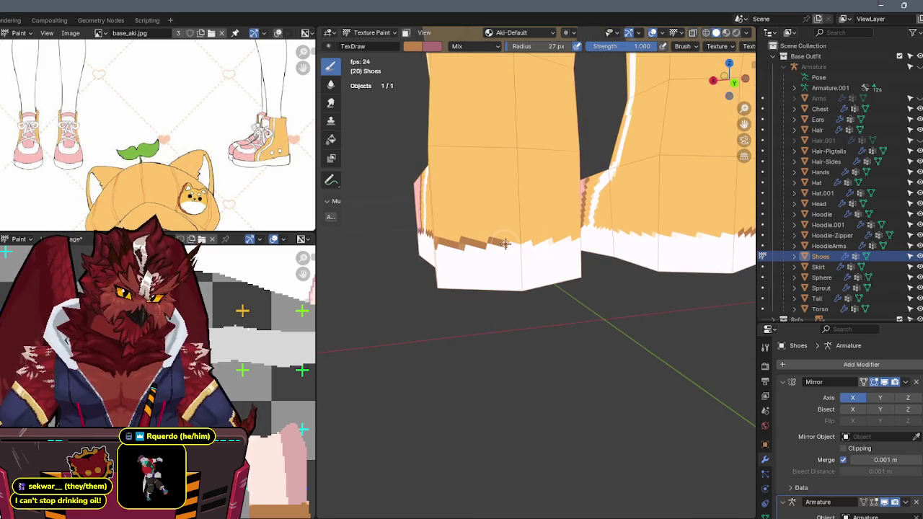
# Paint the brown zigzag trim along the heel's sole edge and orbit to check both sides.
pyautogui.moveTo(498, 246); pyautogui.dragTo(524, 246)
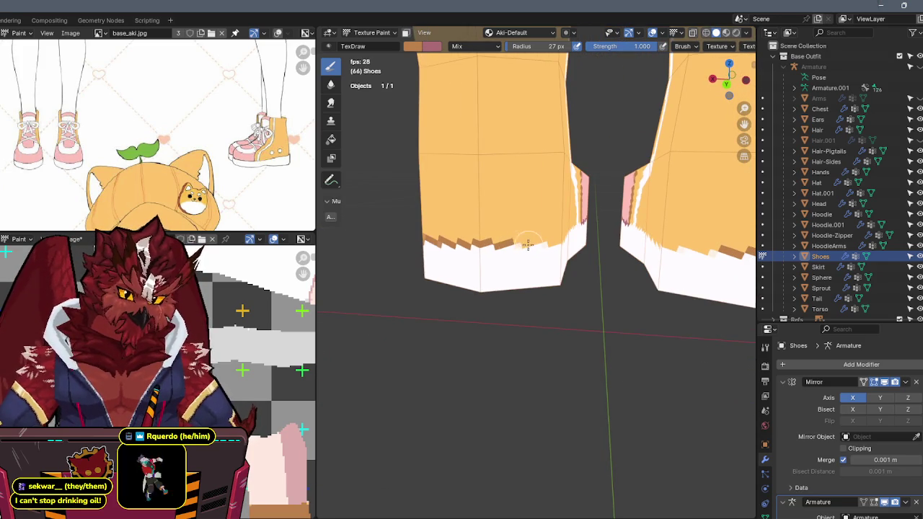
pyautogui.moveTo(540, 241)
pyautogui.mouseDown(button='middle')
pyautogui.moveTo(525, 238)
pyautogui.moveTo(592, 208)
pyautogui.mouseUp(button='middle')
pyautogui.scroll(2, 615, 214)
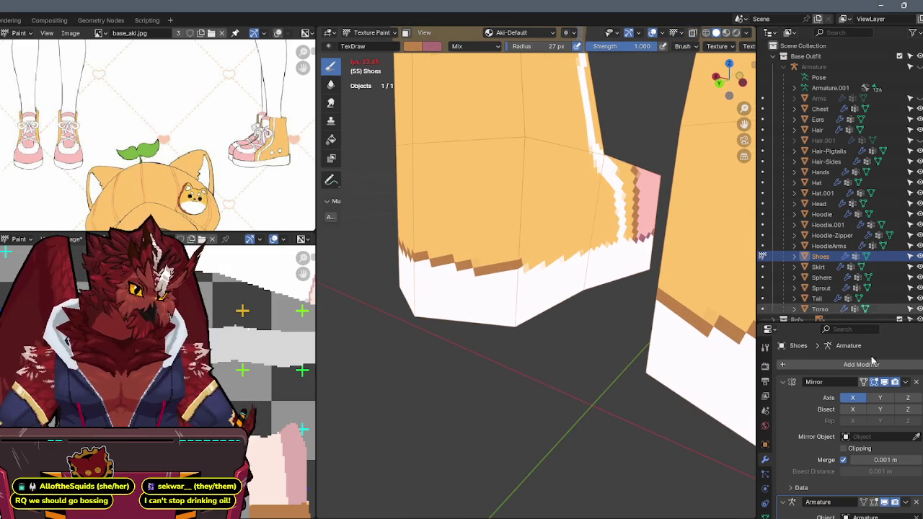
pyautogui.moveTo(673, 282)
pyautogui.mouseDown(button='middle')
pyautogui.moveTo(643, 255)
pyautogui.moveTo(637, 264)
pyautogui.mouseUp(button='middle')
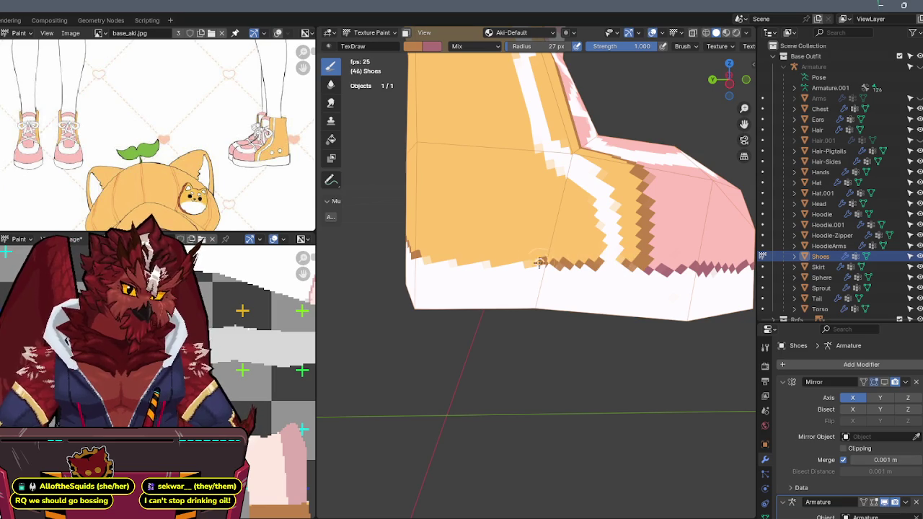
pyautogui.moveTo(423, 255)
pyautogui.mouseDown(button='middle')
pyautogui.moveTo(504, 241)
pyautogui.moveTo(554, 261)
pyautogui.moveTo(556, 248)
pyautogui.moveTo(613, 260)
pyautogui.moveTo(397, 257)
pyautogui.moveTo(517, 253)
pyautogui.moveTo(556, 311)
pyautogui.mouseUp(button='middle')
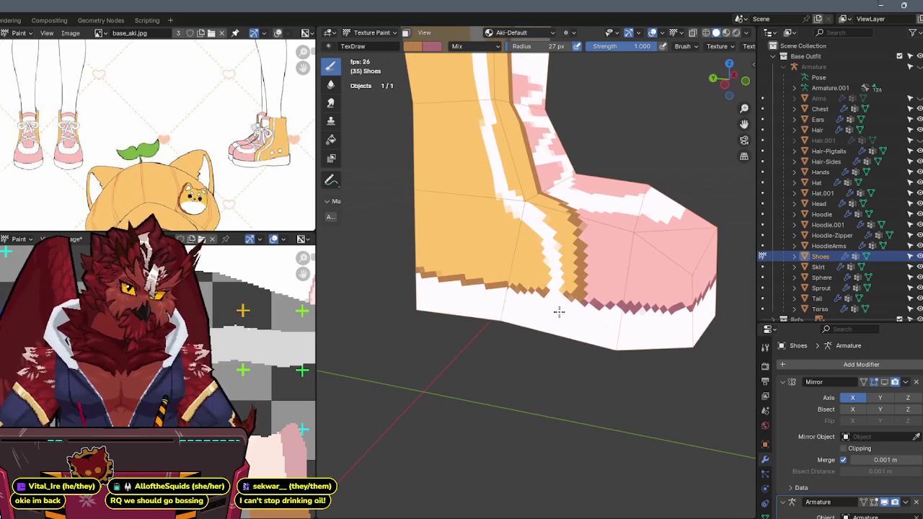
# Sample white from the shoe, darken it to grey, and bring the reference sheet into view.
pyautogui.press('s')
pyautogui.click(411, 47)
pyautogui.moveTo(510, 60); pyautogui.dragTo(510, 87)
pyautogui.scroll(2, 612, 252)
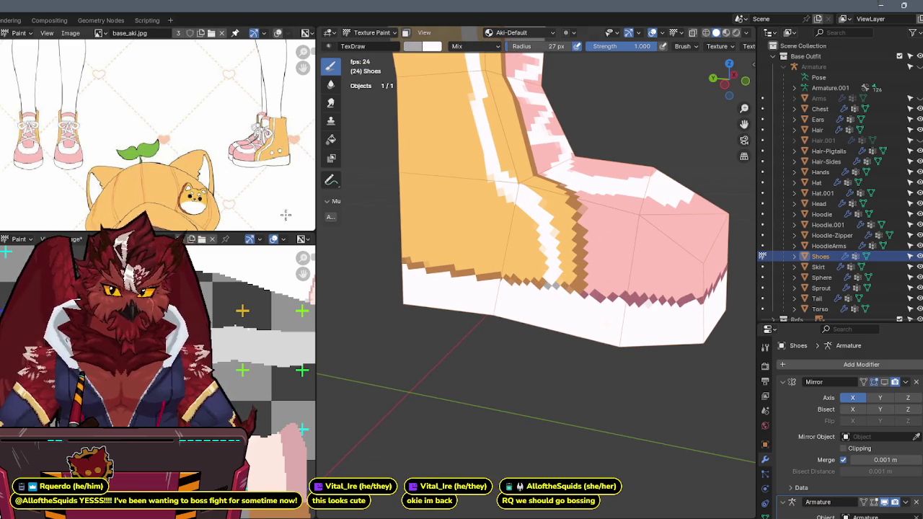
pyautogui.moveTo(285, 215); pyautogui.dragTo(245, 180, button='middle')
pyautogui.scroll(-2, 237, 183)
# Zoom out to the full reference sheet, orbit frontally, and re-enable the Mirror modifier in the viewport.
pyautogui.scroll(1, 242, 137)
pyautogui.scroll(1, 243, 137)
pyautogui.scroll(1, 243, 137)
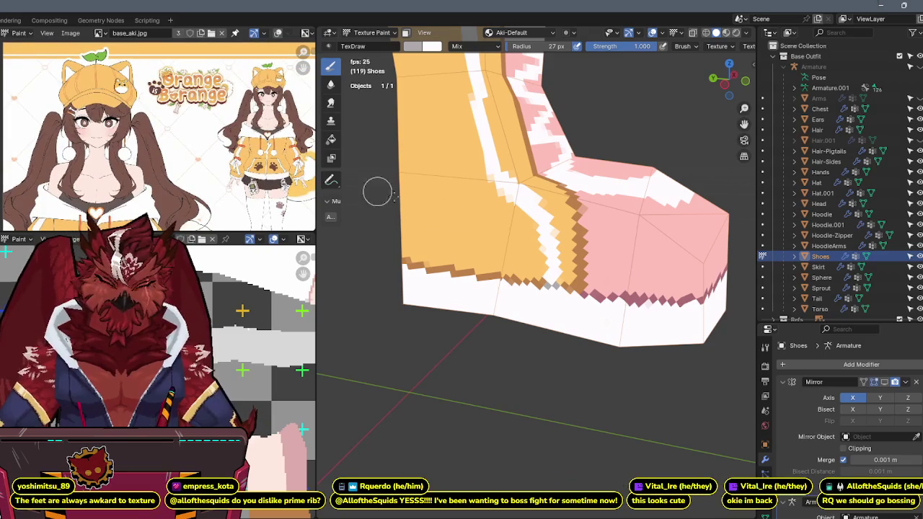
pyautogui.moveTo(377, 191); pyautogui.dragTo(542, 272, button='middle')
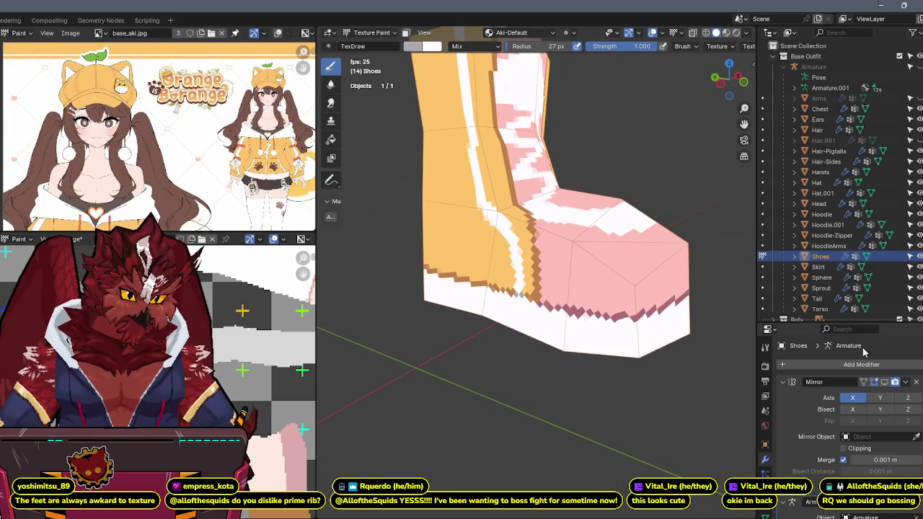
pyautogui.click(884, 383)
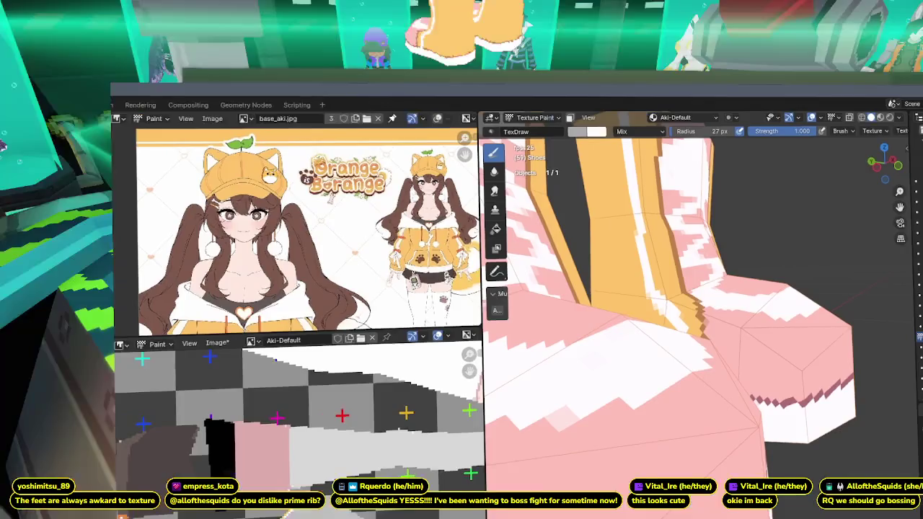